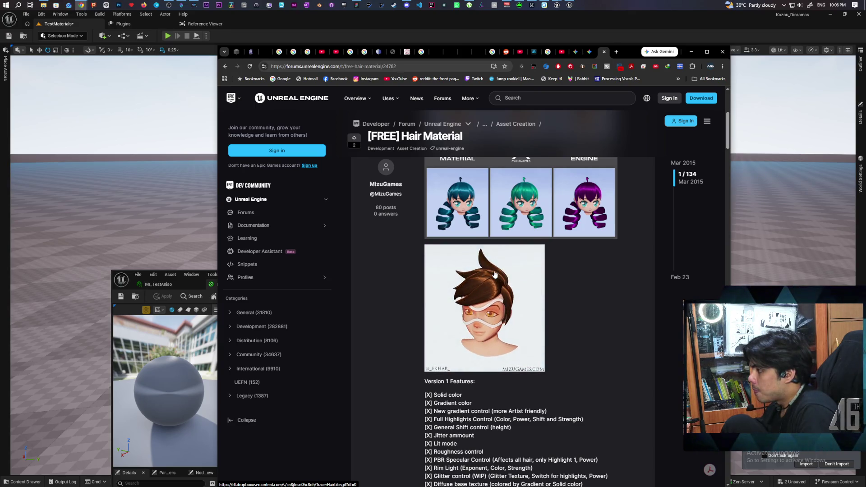
Browse the [FREE] Hair Material thread to the Strand Spec and SmoothStep Custom Node section, then return to M_TestAniso
scroll(511, 275, down, 8)
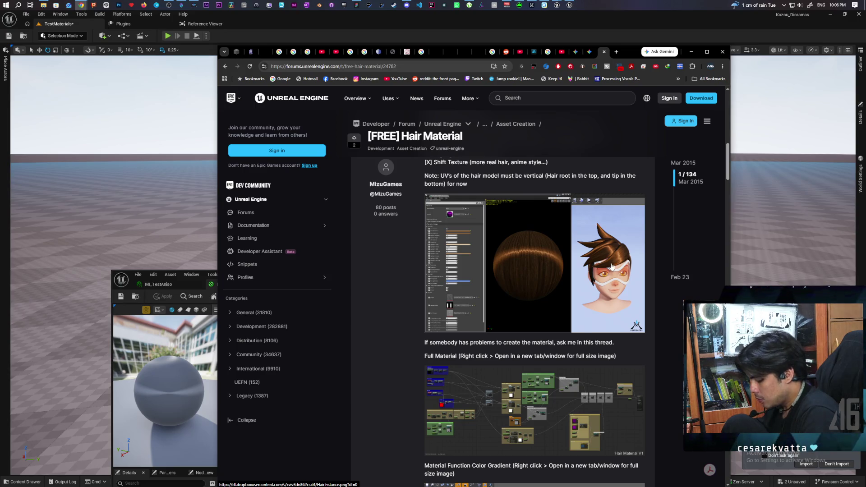
scroll(604, 267, down, 4)
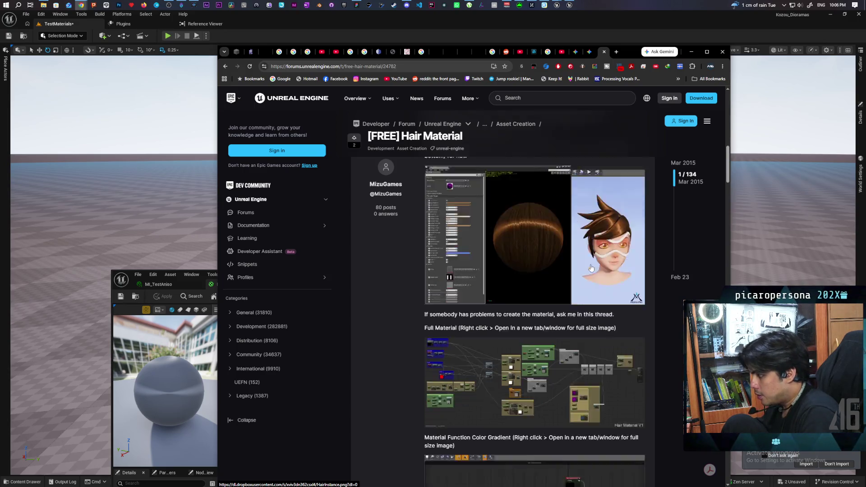
scroll(591, 268, up, 3)
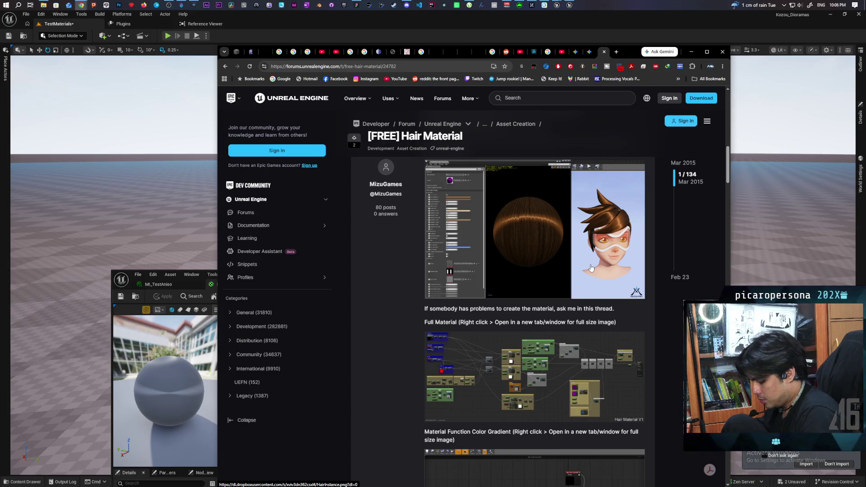
scroll(591, 267, down, 14)
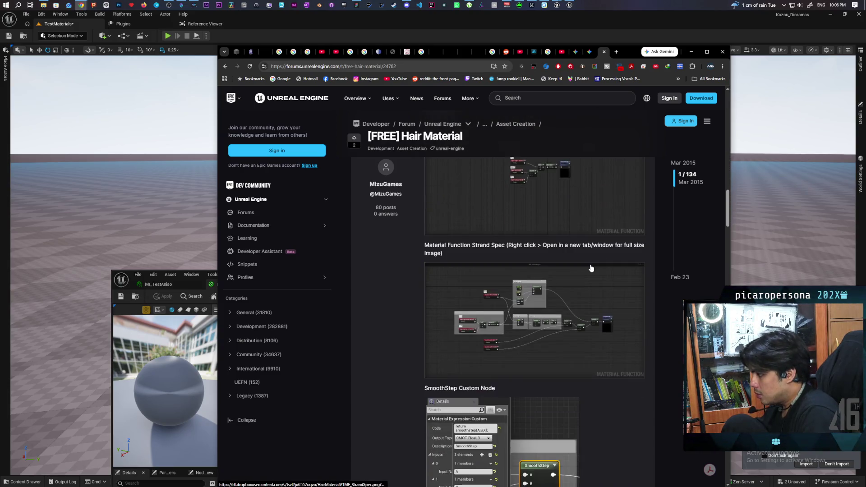
scroll(591, 267, down, 8)
scroll(591, 268, up, 5)
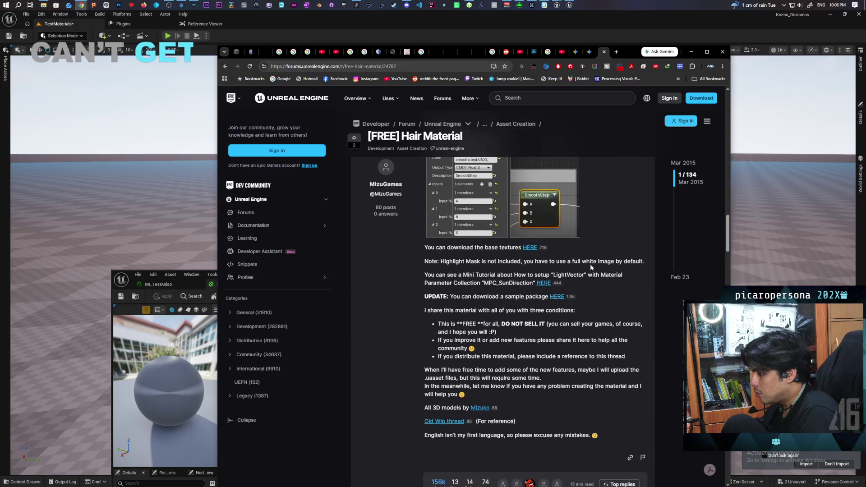
scroll(589, 264, up, 3)
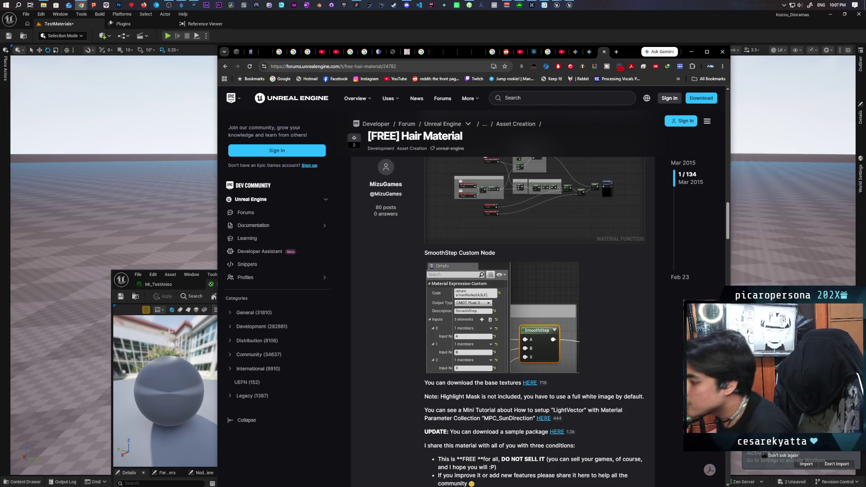
click(161, 383)
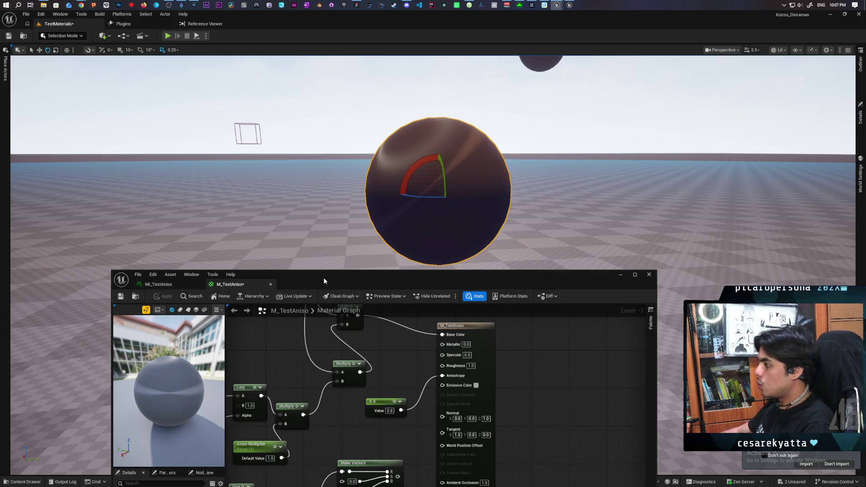
Reposition the material editor, frame the node graph and preview the Multiply node on the sphere
drag(324, 281, 426, 206)
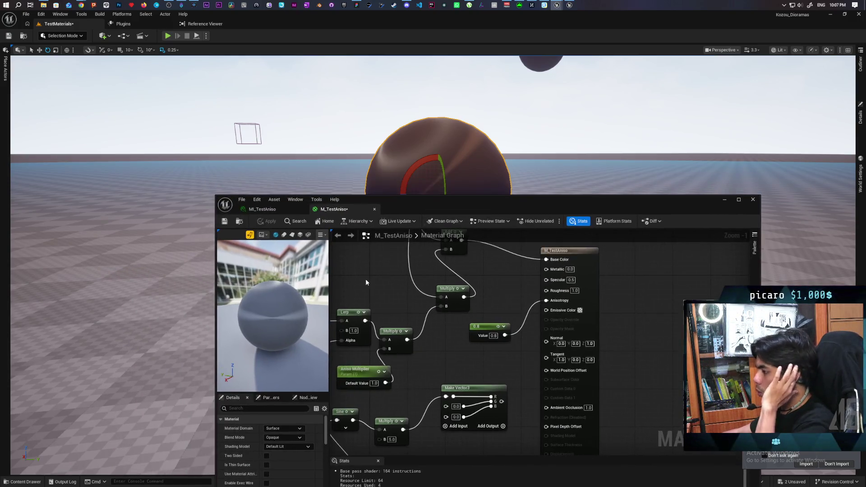
scroll(367, 282, down, 3)
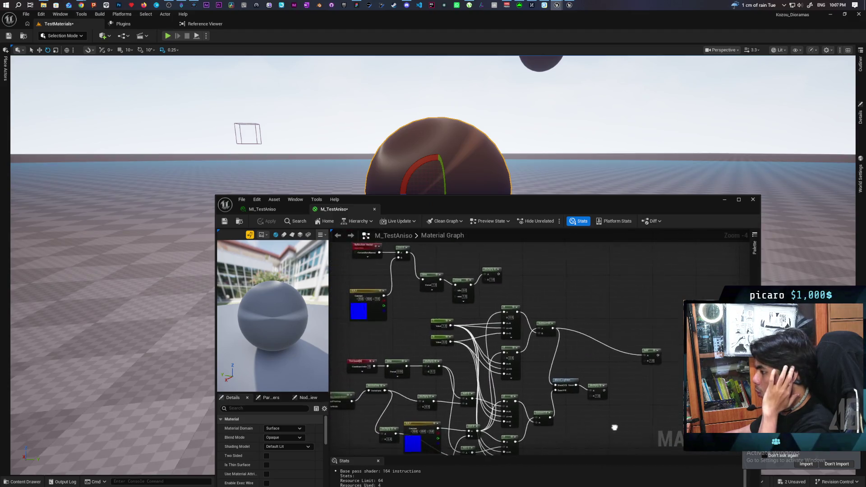
mouse_move(385, 329)
mouse_down()
mouse_move(415, 381)
mouse_move(410, 366)
mouse_up()
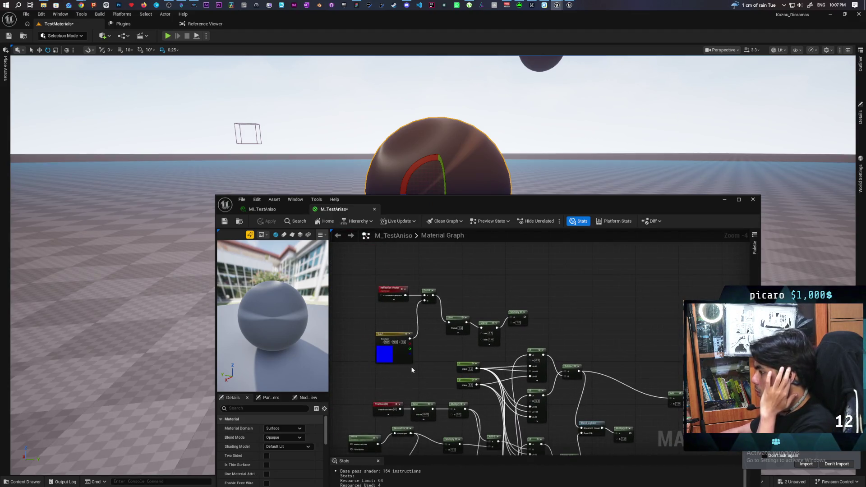
scroll(514, 313, up, 2)
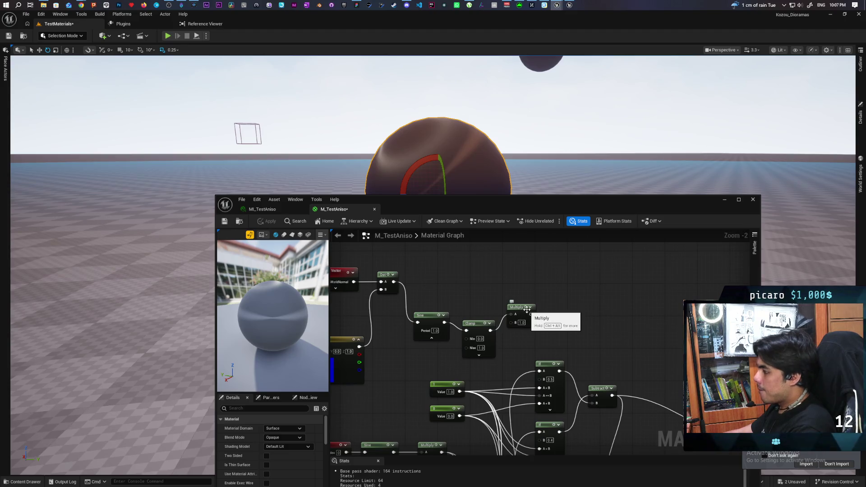
click(527, 309)
key(space)
mouse_move(257, 349)
mouse_down()
mouse_move(253, 367)
mouse_move(270, 347)
mouse_move(270, 370)
mouse_move(272, 318)
mouse_move(270, 352)
mouse_move(274, 334)
mouse_up()
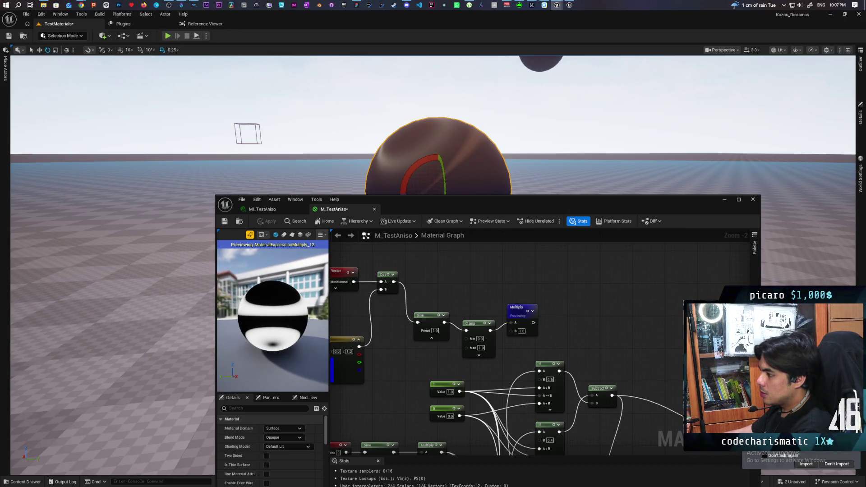
Preview the Sine and then the Dot outputs on the sphere, and move Clamp beside Dot
mouse_move(400, 387)
mouse_down()
mouse_move(505, 374)
mouse_move(466, 377)
mouse_up()
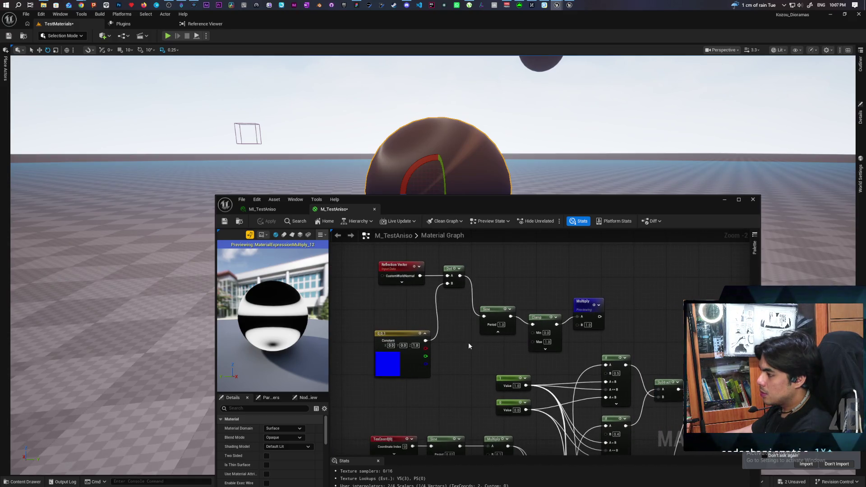
click(505, 311)
key(space)
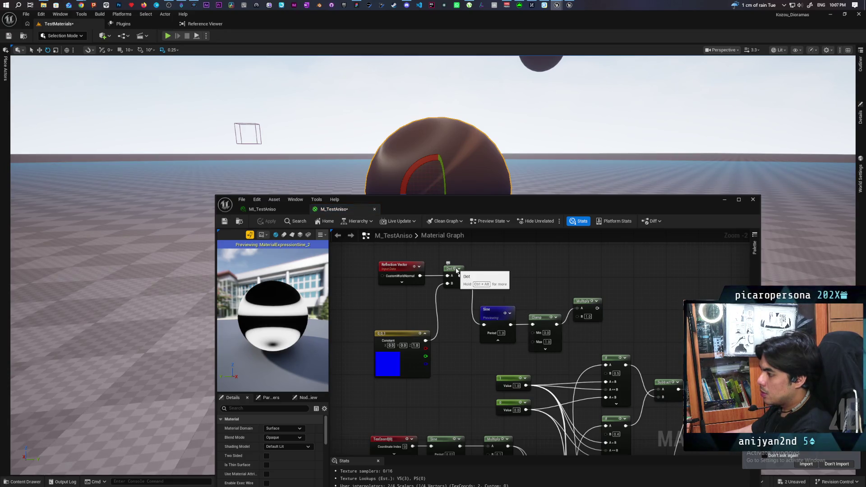
click(456, 272)
key(space)
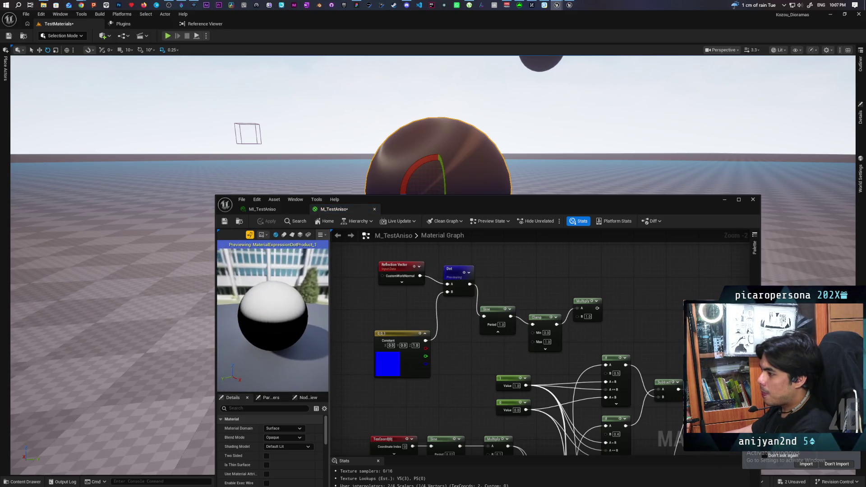
drag(253, 348, 254, 348)
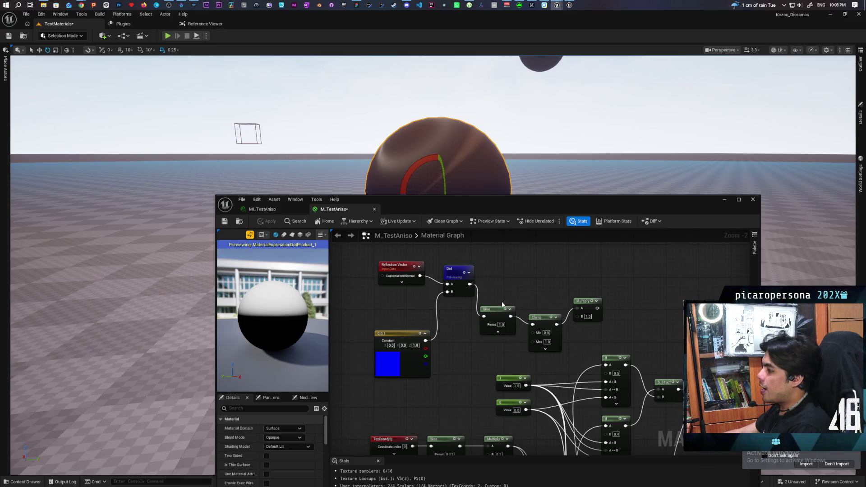
drag(543, 321, 527, 276)
Wire Dot into Clamp and Sine into Multiply A, preview Sine, and tidy the nodes
mouse_move(470, 284)
mouse_down()
mouse_move(519, 281)
mouse_move(483, 316)
mouse_move(576, 308)
mouse_up()
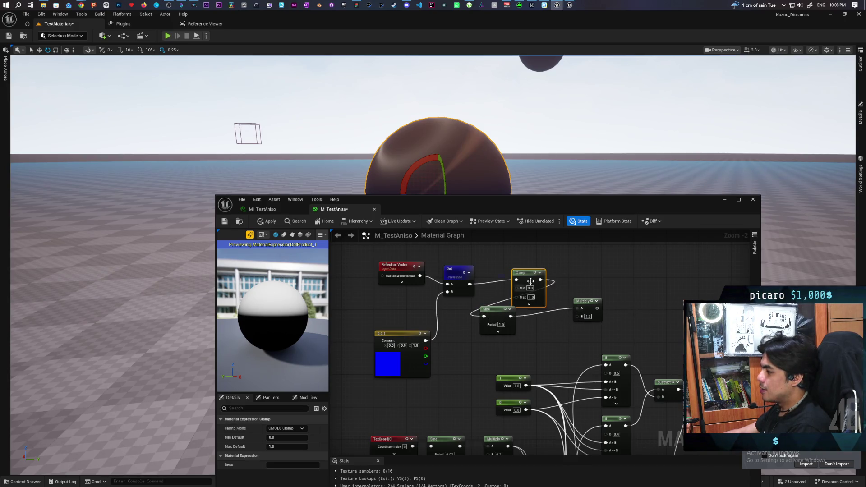
drag(523, 272, 471, 273)
click(493, 312)
key(space)
drag(493, 312, 536, 291)
drag(475, 286, 499, 286)
mouse_move(272, 316)
mouse_down()
mouse_move(266, 275)
mouse_move(272, 325)
mouse_up()
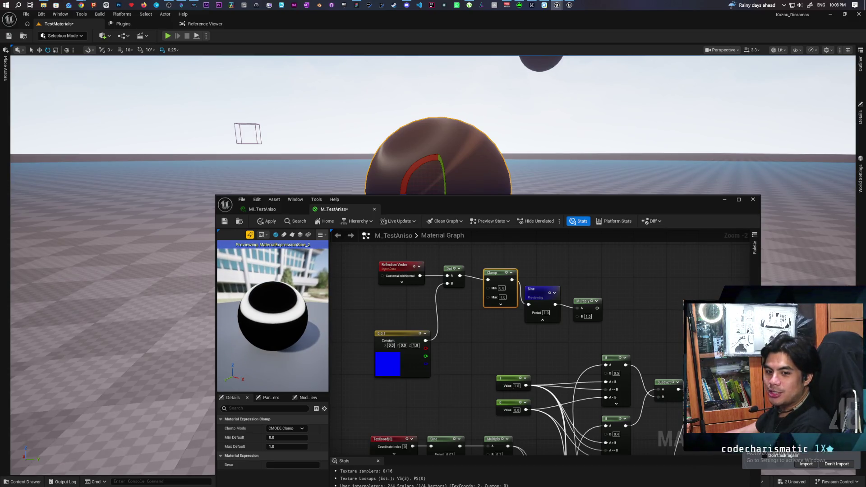
Rearrange the Multiply and Sine nodes and place a new Multiply node beside Sine
mouse_move(269, 337)
mouse_down()
mouse_move(269, 316)
mouse_move(269, 345)
mouse_move(269, 336)
mouse_move(282, 367)
mouse_move(273, 338)
mouse_up()
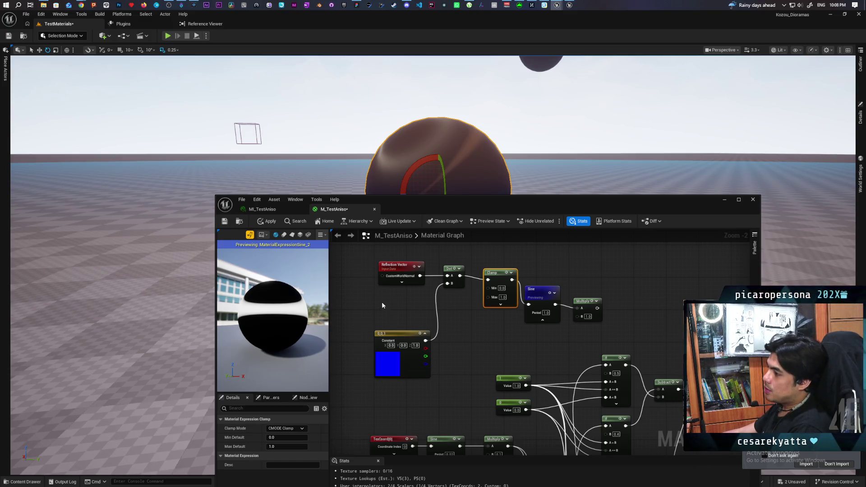
drag(506, 326, 430, 330)
drag(507, 305, 569, 281)
drag(464, 295, 473, 277)
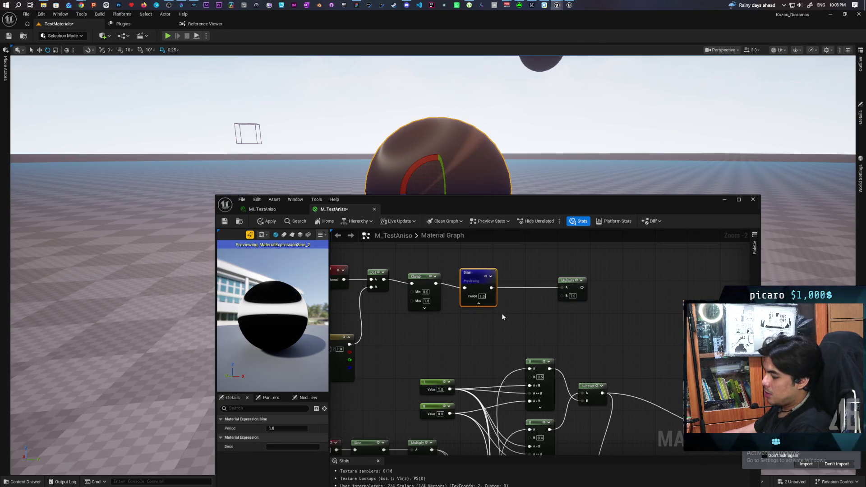
click(509, 305)
drag(511, 307, 503, 293)
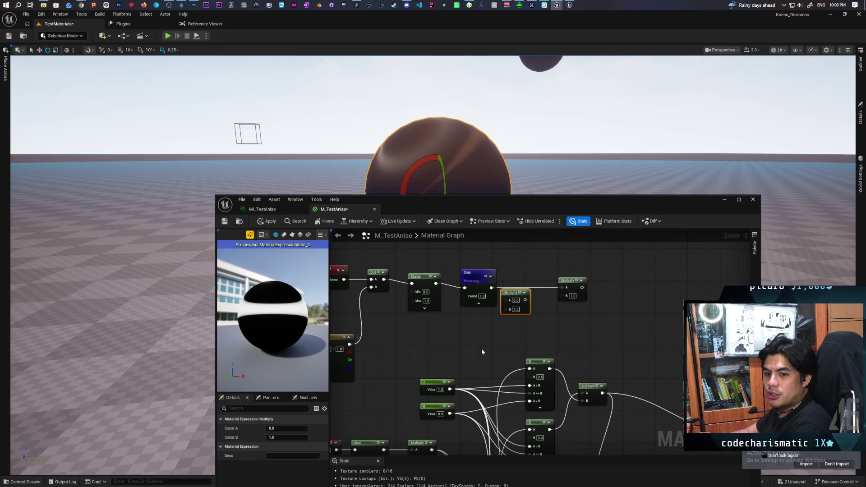
drag(386, 276, 392, 308)
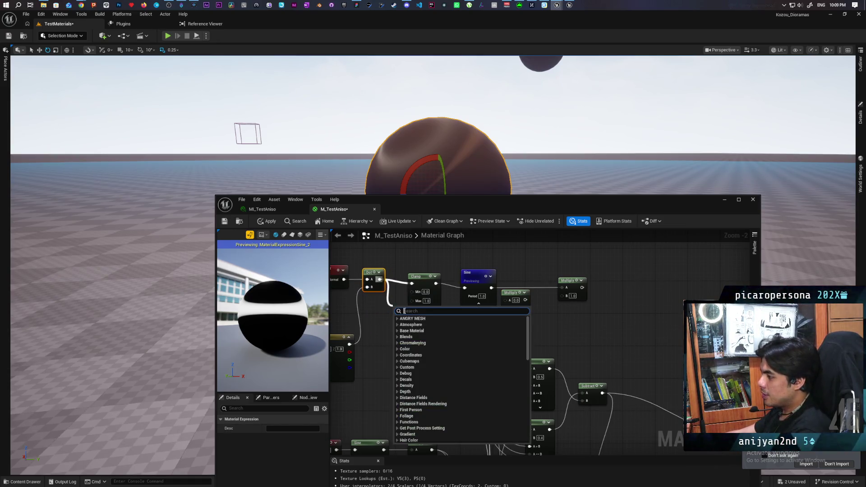
Add a Saturate node from Dot's output, wire it into Sine, and park Clamp above Dot
text(sat)
key(BackSpace)
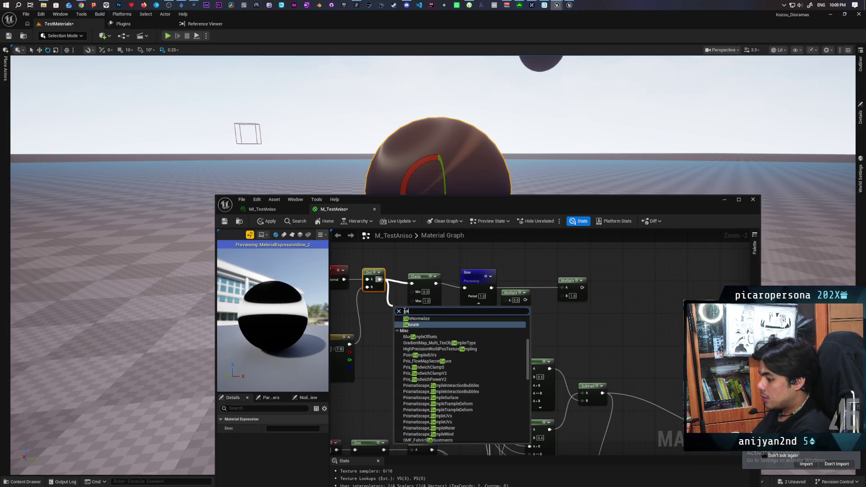
text(tura)
key(Return)
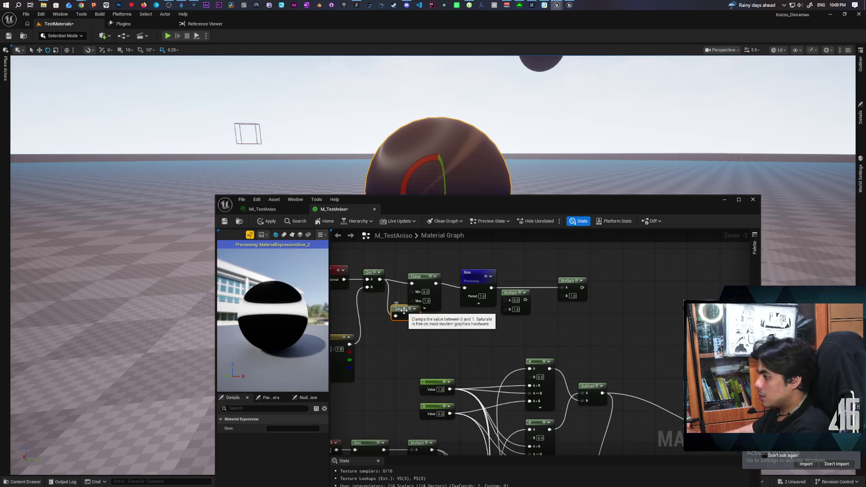
drag(423, 276, 423, 255)
mouse_move(414, 315)
mouse_down()
mouse_move(469, 303)
mouse_move(464, 287)
mouse_up()
mouse_move(271, 316)
mouse_down()
mouse_move(306, 316)
mouse_move(307, 293)
mouse_up()
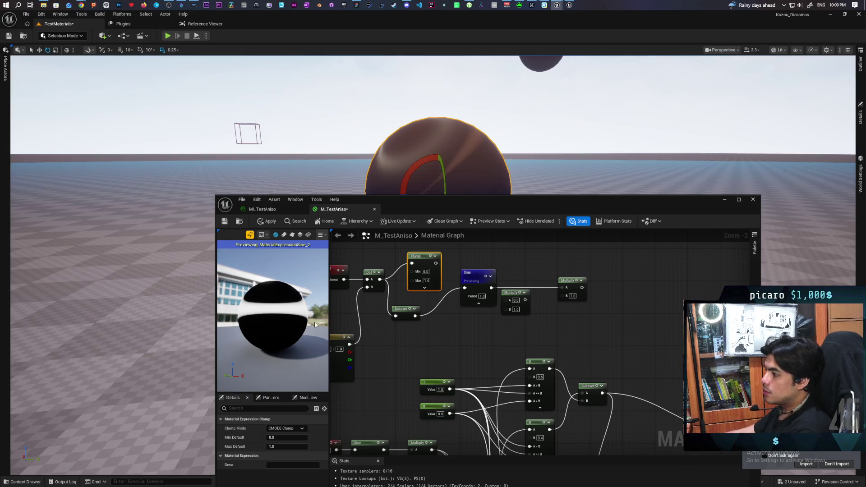
drag(424, 302, 395, 270)
Add a Multiply node below Saturate, trying B at 0.5, then setting it to 2.0
click(436, 360)
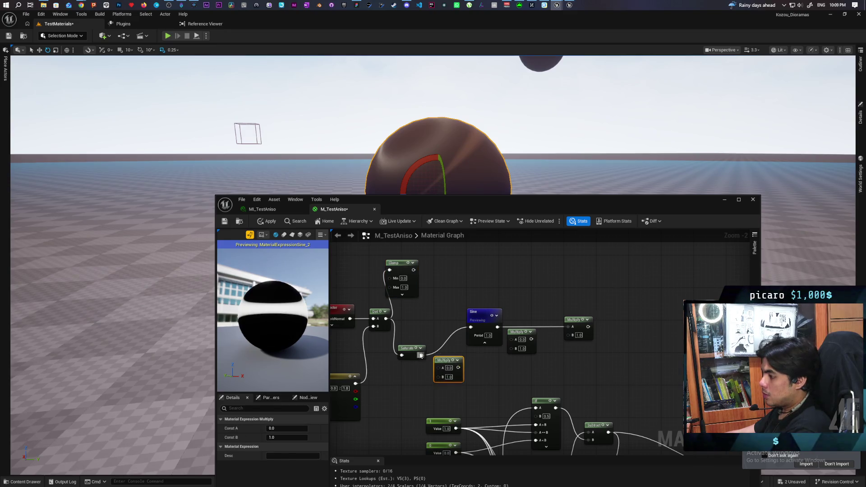
mouse_move(457, 368)
mouse_down()
mouse_move(459, 334)
mouse_move(471, 327)
mouse_up()
text(0.5)
click(491, 385)
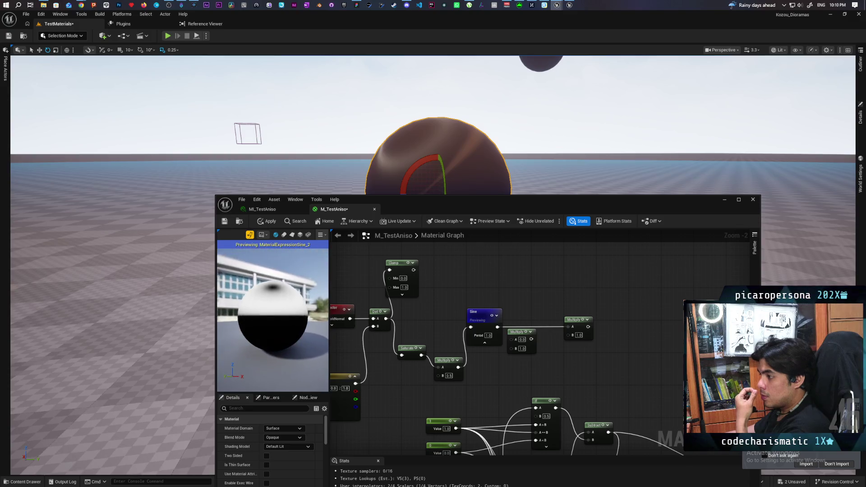
text(2)
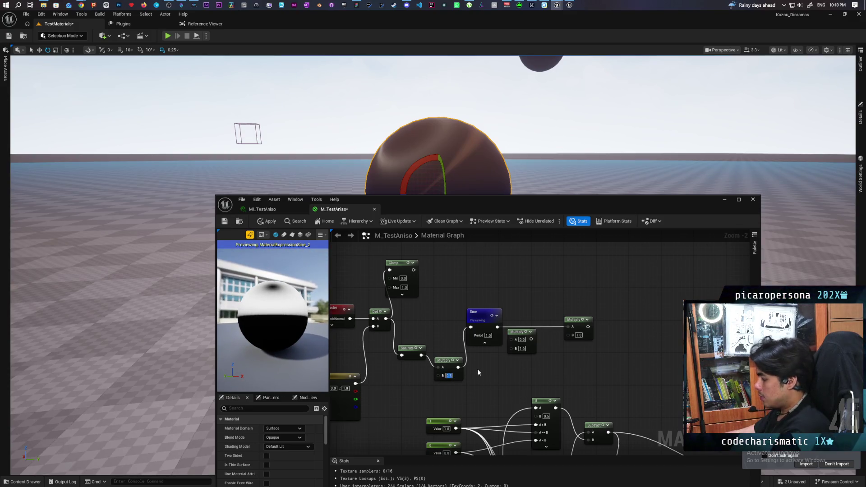
click(487, 378)
mouse_move(288, 256)
mouse_down()
mouse_move(289, 298)
mouse_move(289, 255)
mouse_move(289, 270)
mouse_up()
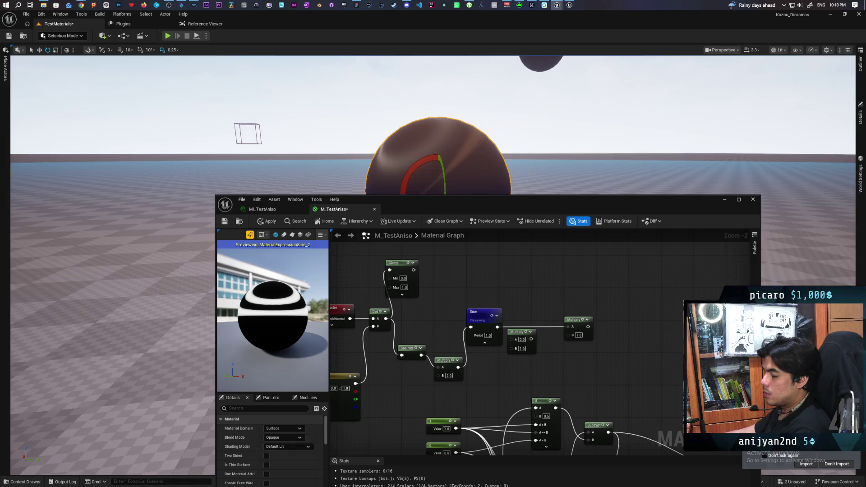
Feed Sine directly from Saturate and rearrange the Saturate, Sine and Multiply nodes
drag(421, 355, 471, 326)
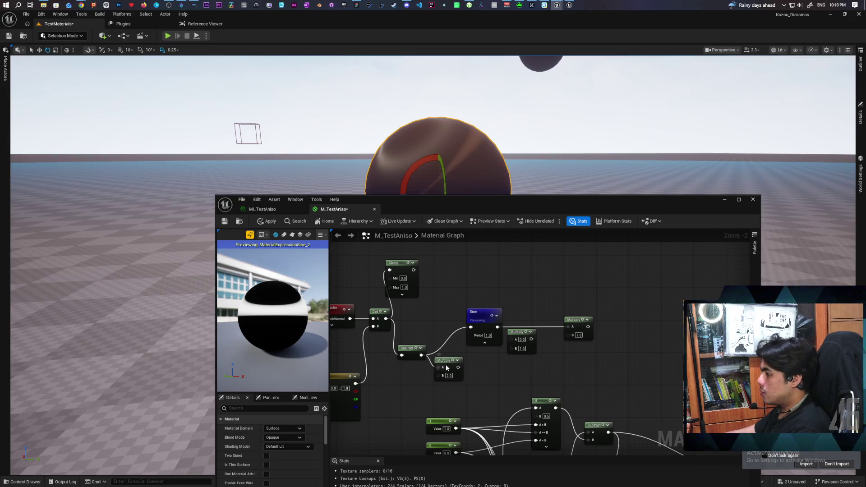
drag(447, 360, 477, 364)
drag(481, 315, 452, 316)
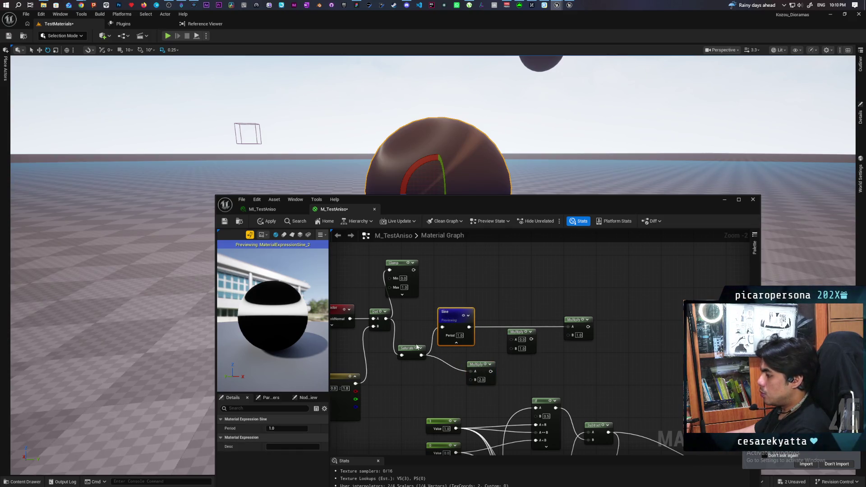
drag(411, 354, 407, 322)
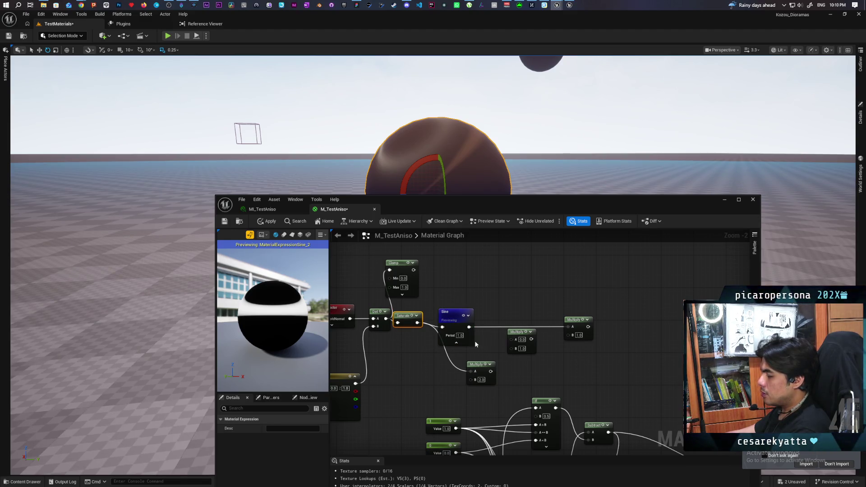
drag(301, 345, 301, 295)
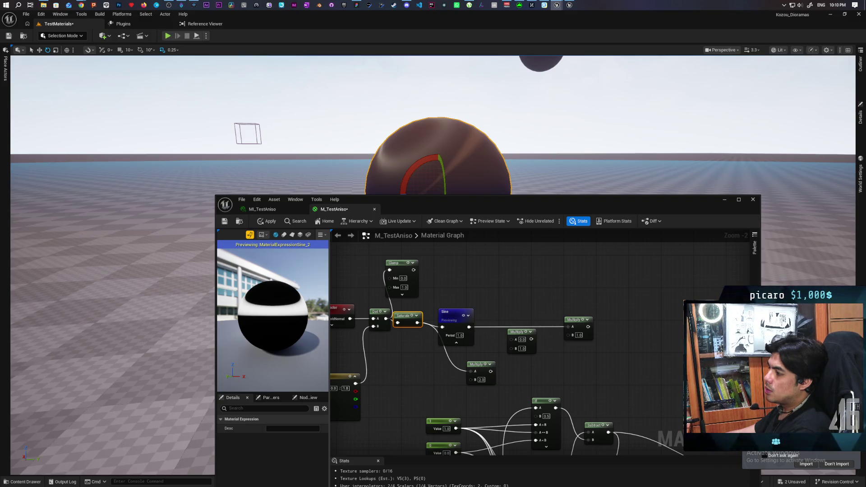
drag(482, 361, 430, 364)
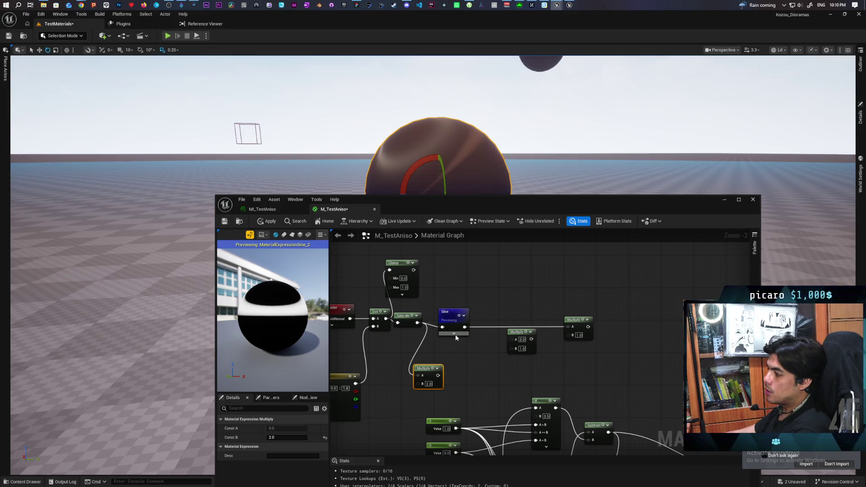
Try Sine Period values 2, 1.5 and 0.5, settling on 1.0
click(453, 333)
text(2)
key(Return)
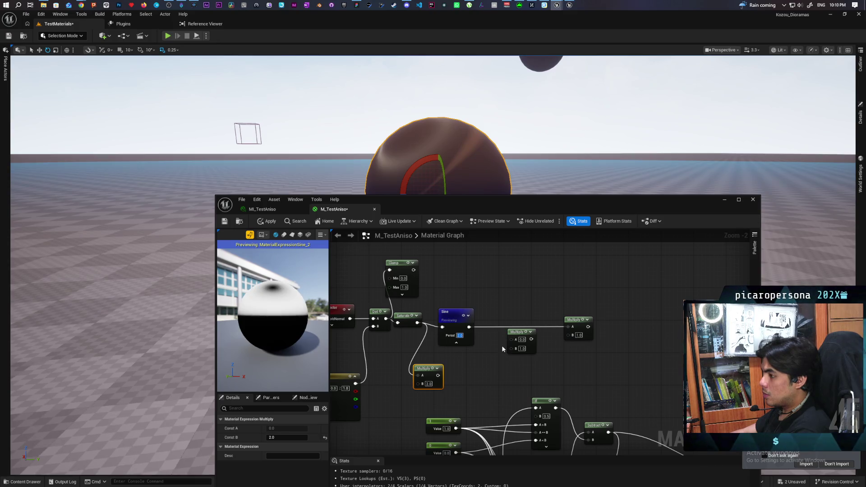
mouse_move(279, 324)
mouse_down()
mouse_move(279, 361)
mouse_move(307, 332)
mouse_up()
click(463, 335)
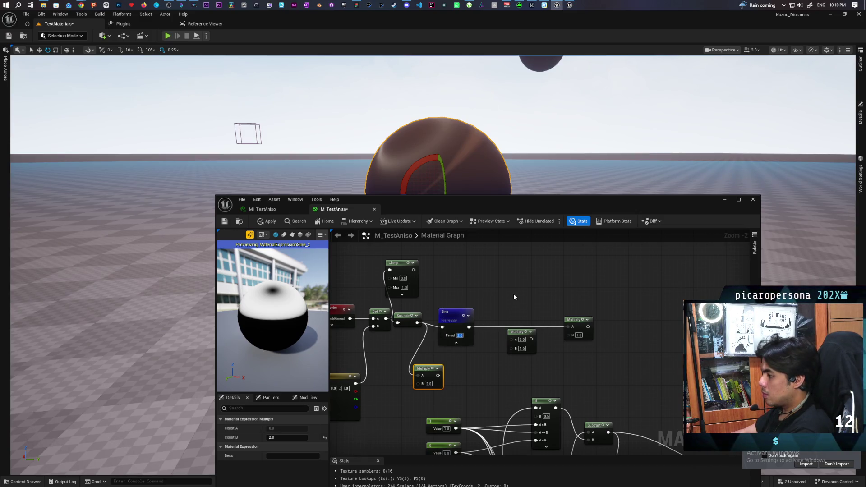
text(1.5)
key(Return)
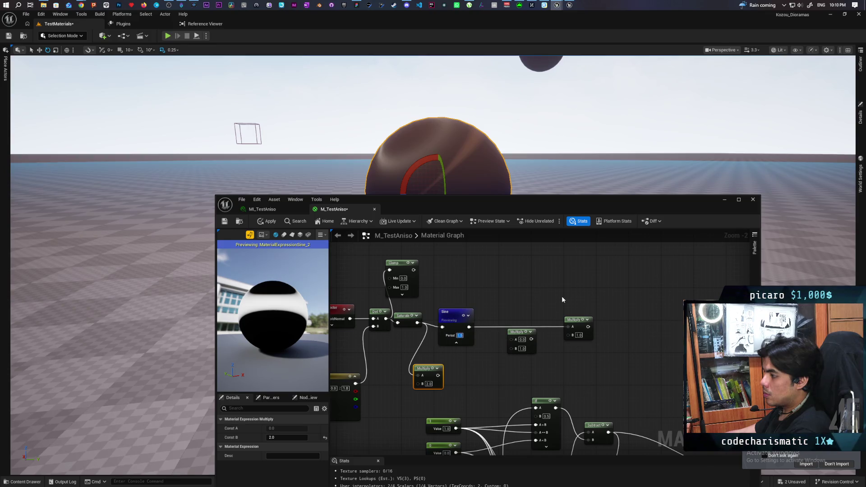
text(0.5)
key(Return)
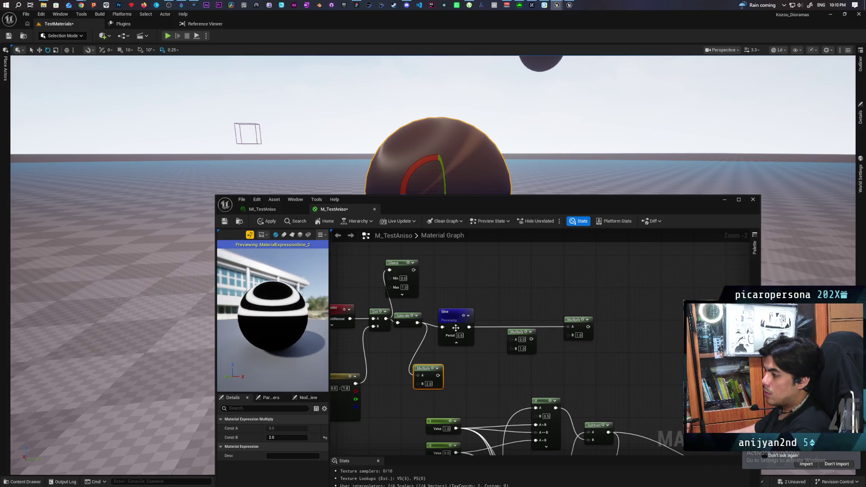
text(1.0)
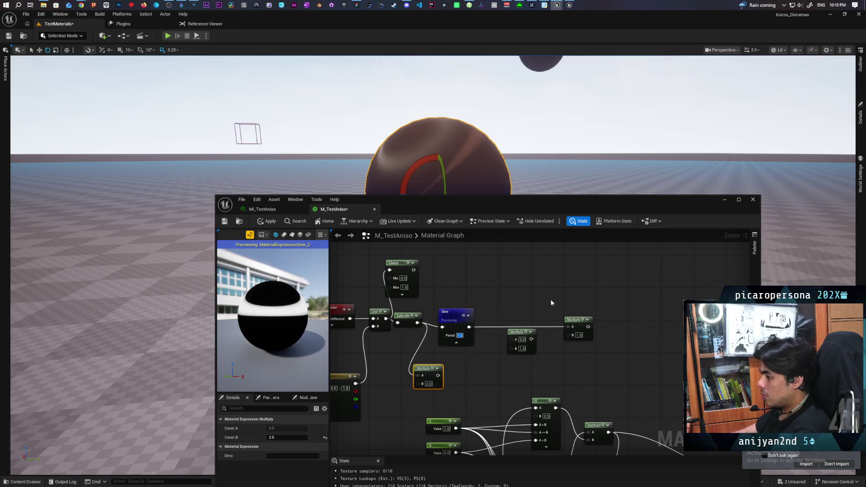
mouse_move(315, 323)
mouse_down()
mouse_move(297, 306)
mouse_move(315, 320)
mouse_move(310, 343)
mouse_move(320, 322)
mouse_move(275, 343)
mouse_up()
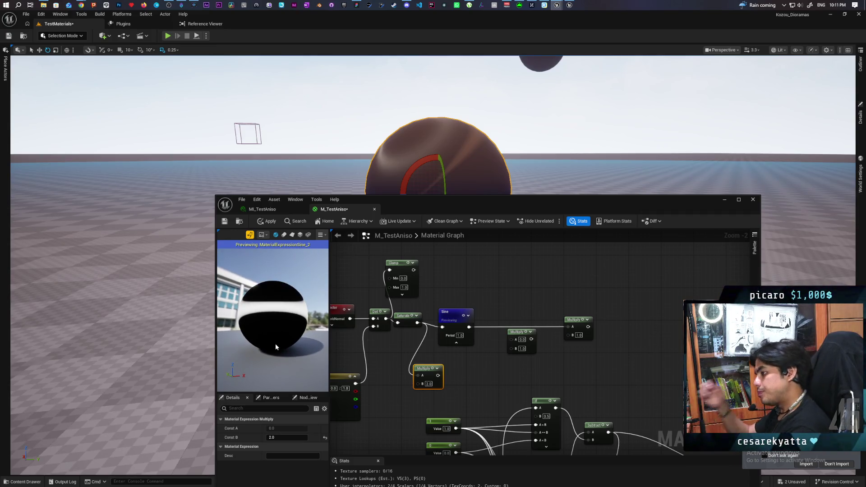
click(300, 235)
drag(294, 319, 213, 308)
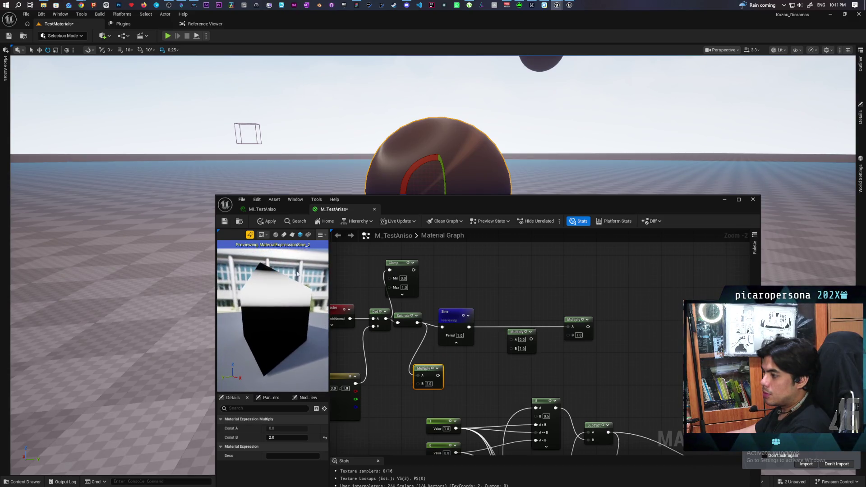
click(277, 235)
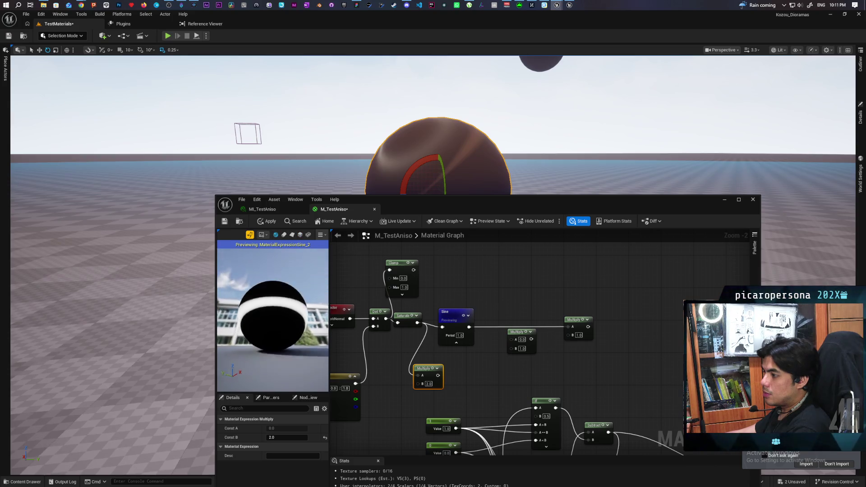
drag(272, 297, 266, 282)
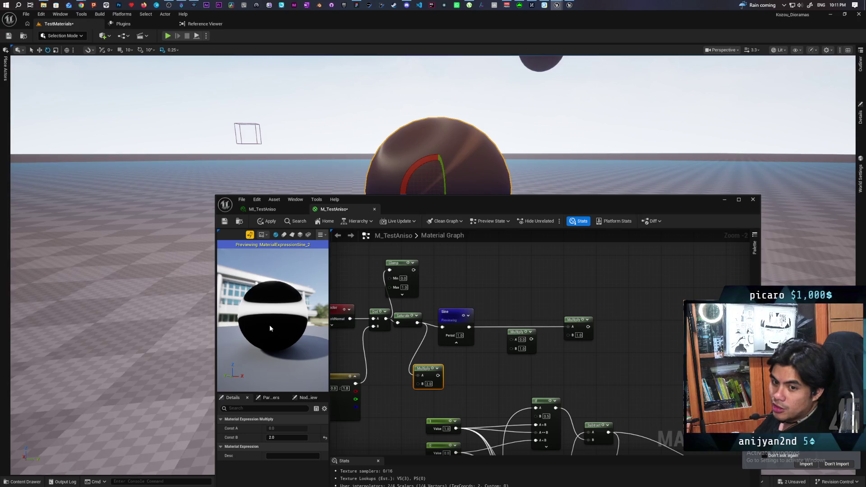
mouse_move(269, 324)
mouse_down()
mouse_move(269, 262)
mouse_move(252, 280)
mouse_move(235, 279)
mouse_up()
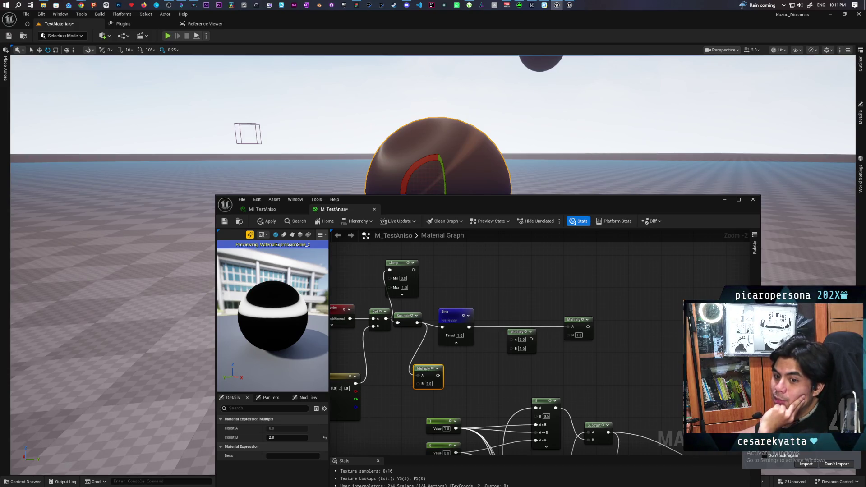
mouse_move(235, 280)
mouse_down()
mouse_move(232, 298)
mouse_move(233, 278)
mouse_move(233, 286)
mouse_up()
drag(297, 330, 385, 312)
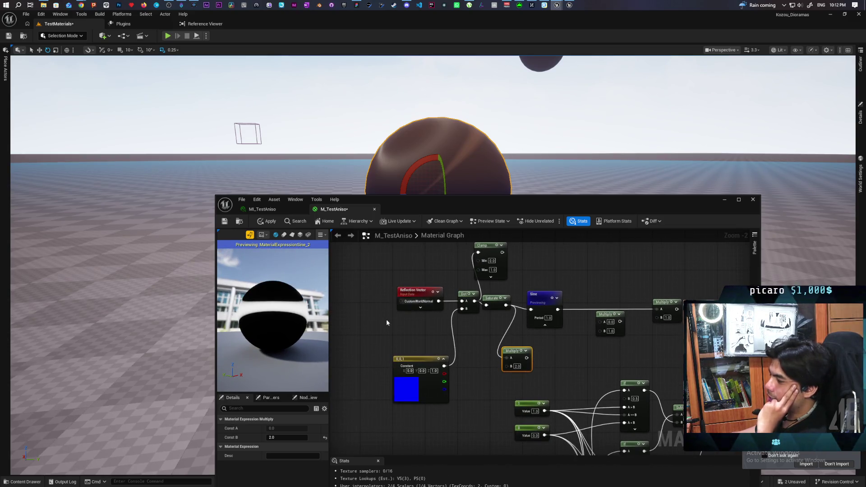
click(402, 299)
scroll(391, 311, up, 1)
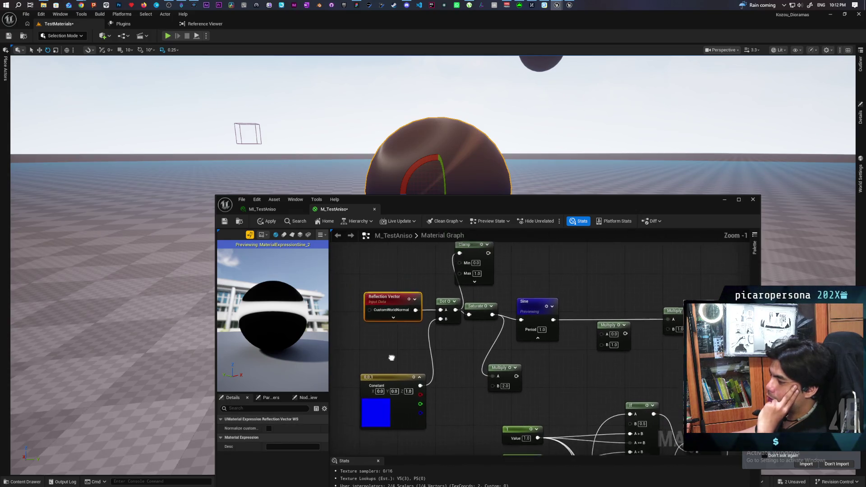
Apply M_TestAniso to compile a 164-instruction base pass, then select and deselect the spare Multiply node
drag(354, 301, 388, 381)
drag(273, 320, 277, 289)
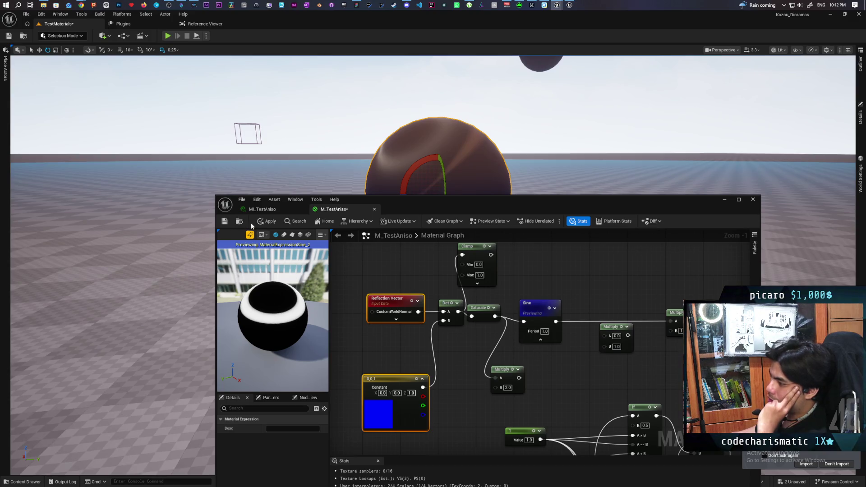
click(267, 220)
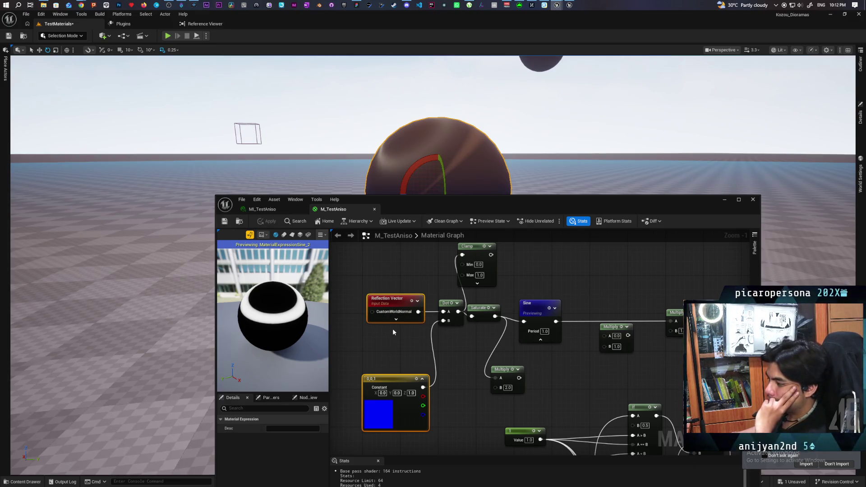
drag(543, 380, 479, 402)
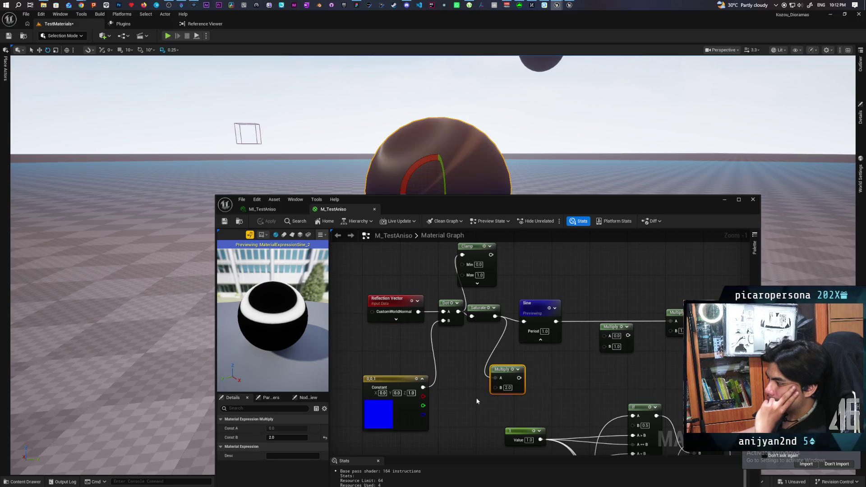
click(473, 400)
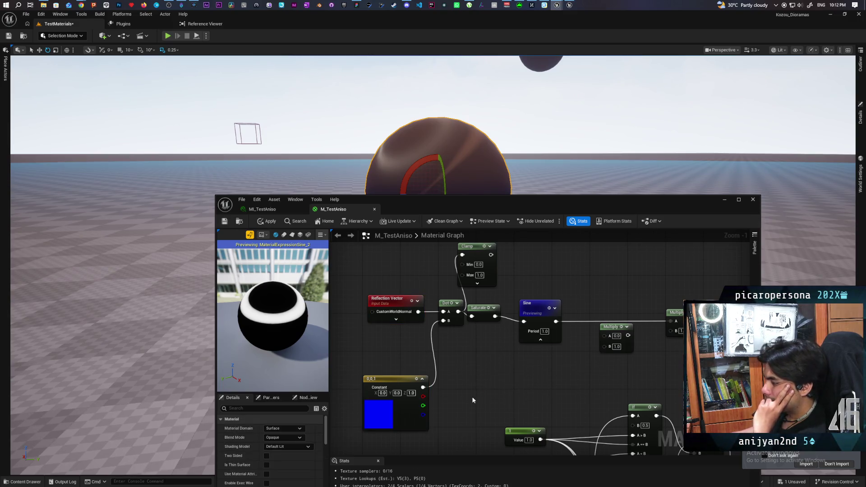
Start a new Gemini chat in the browser and move the window aside
mouse_move(83, 5)
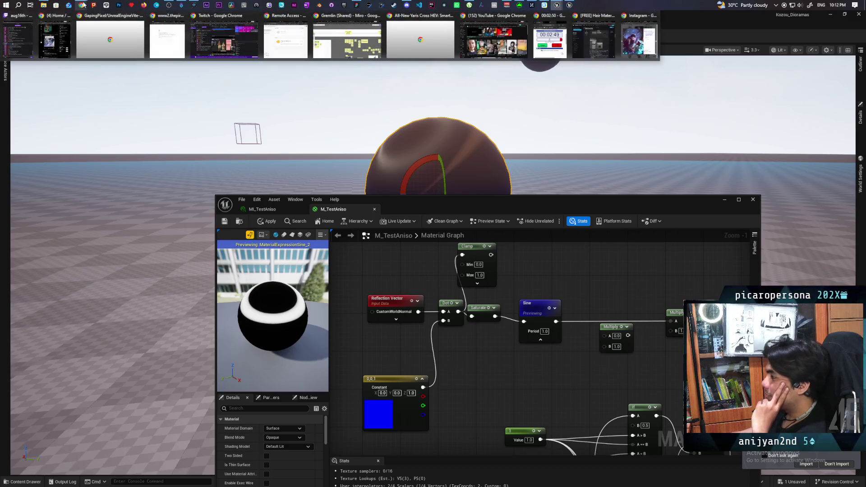
click(587, 44)
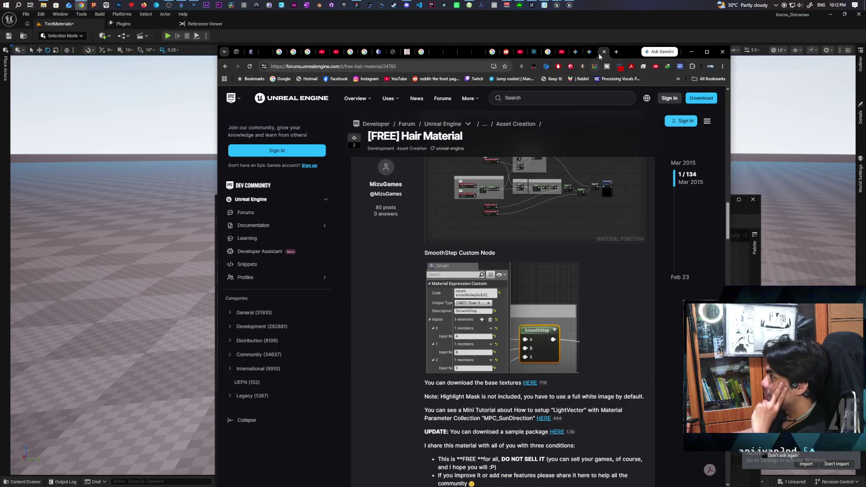
click(588, 51)
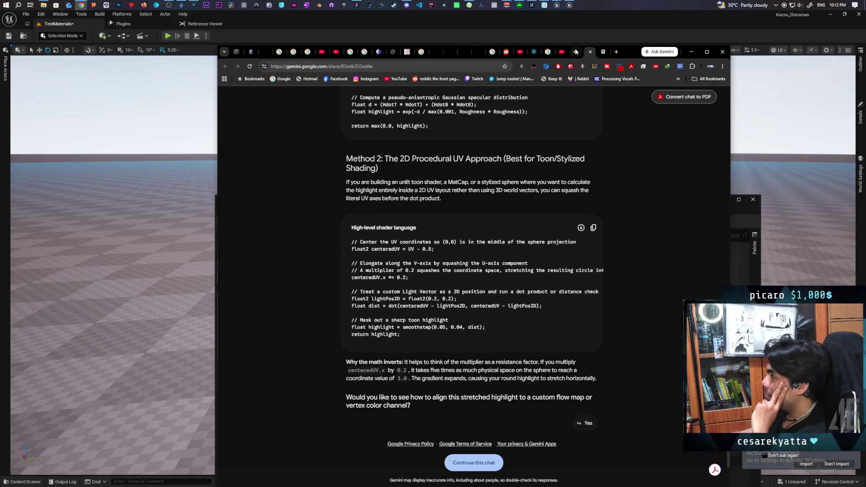
click(574, 51)
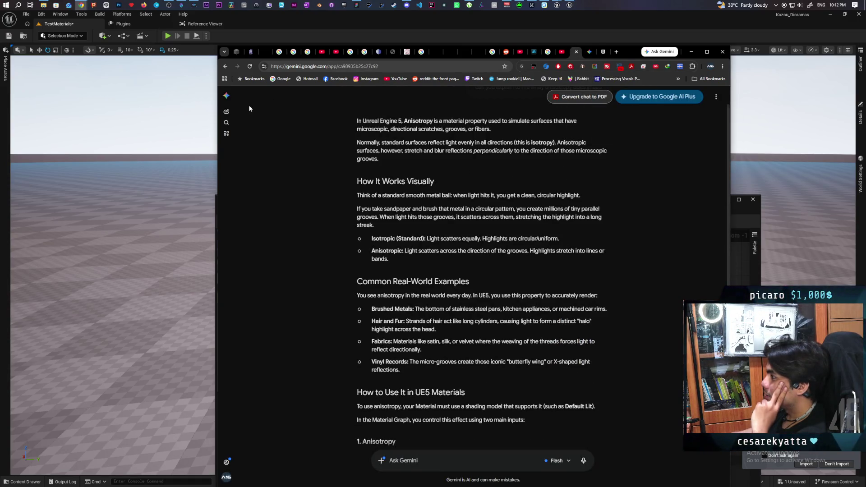
click(227, 111)
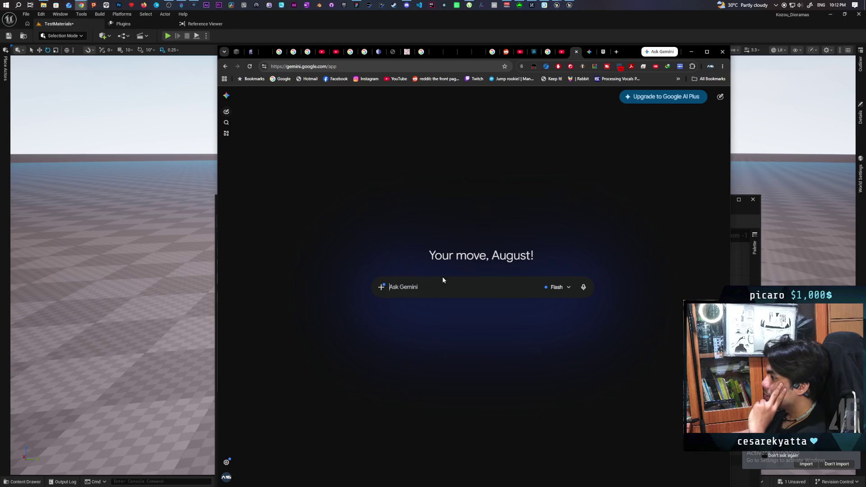
drag(629, 50, 725, 65)
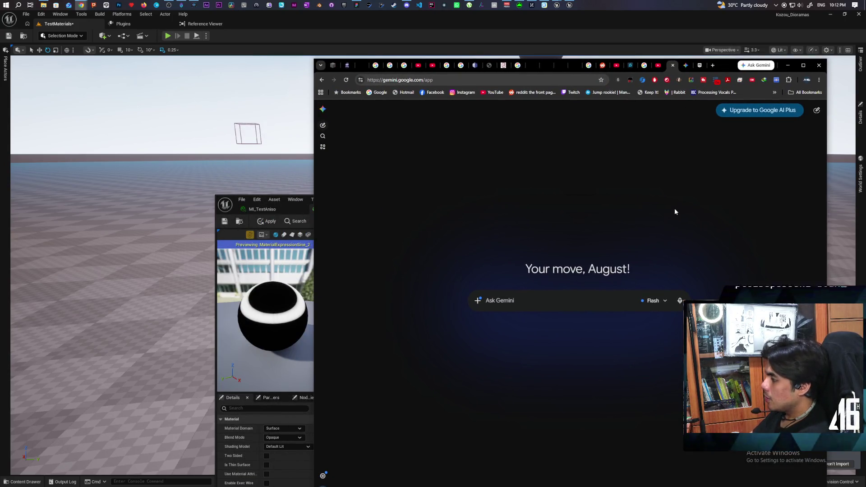
Ask Gemini how to adjust the size of the sine band driven by the reflection-light dot product
text(I have the dot product of)
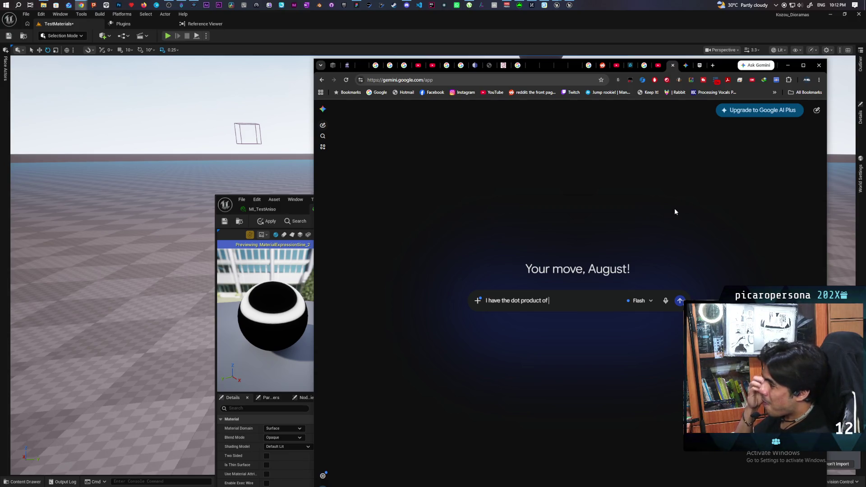
text( a reflect)
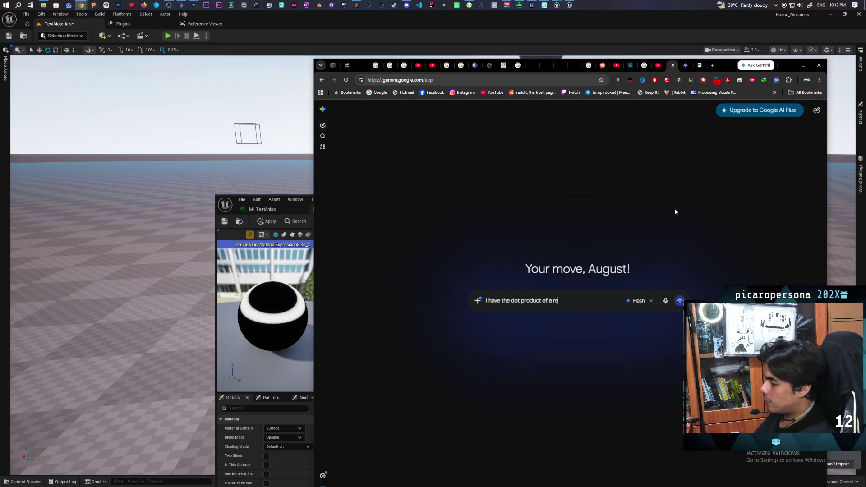
text(ion )
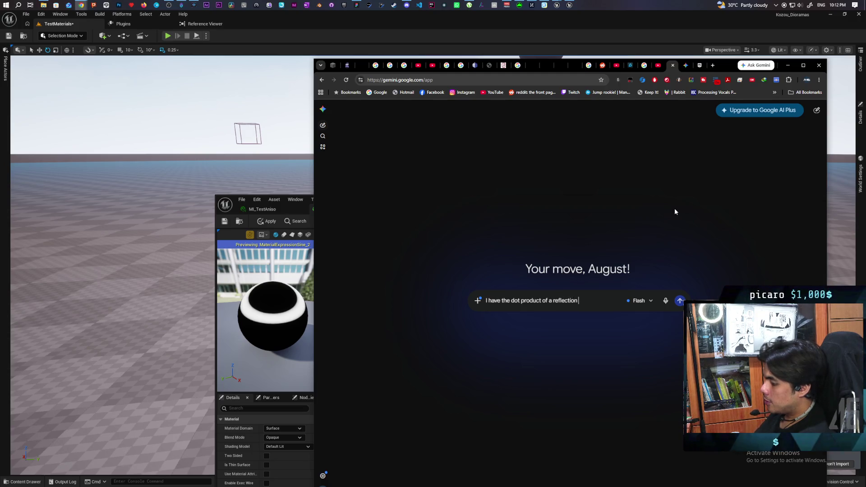
text(vector and)
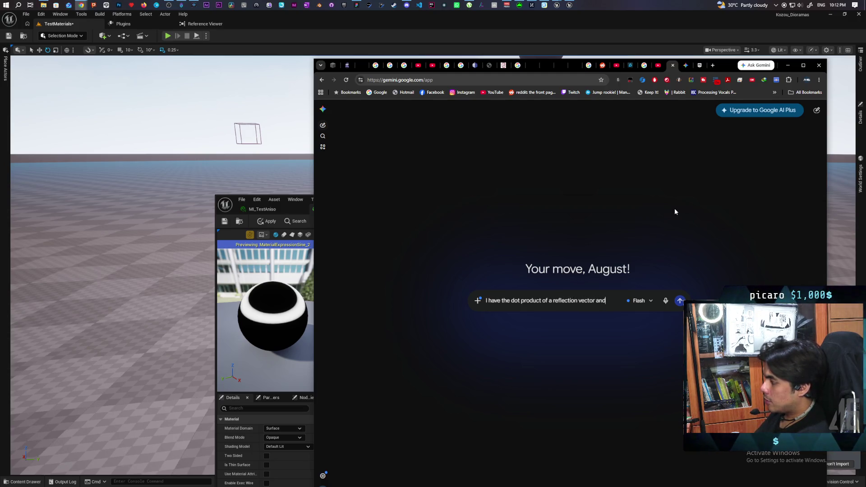
text( light vector )
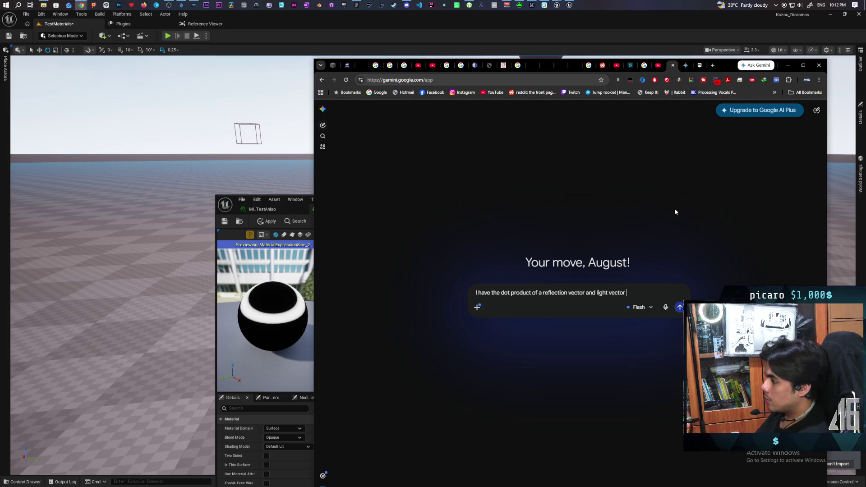
text(and plugged it into a)
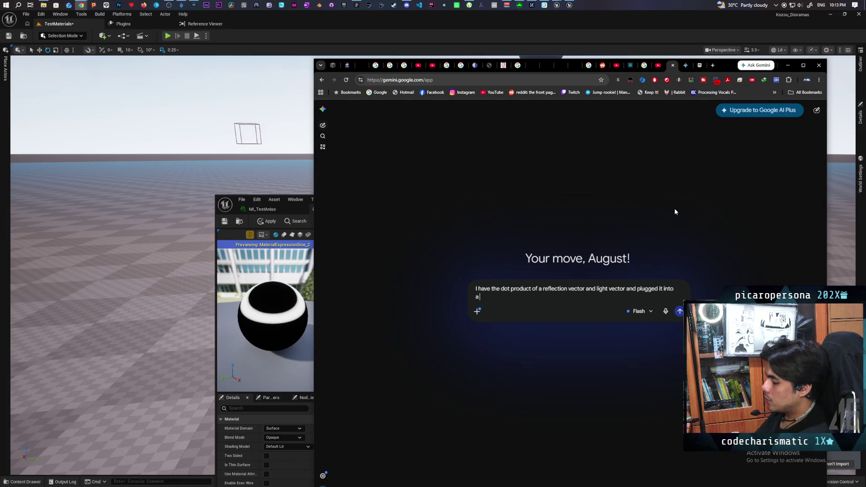
text( sine nod)
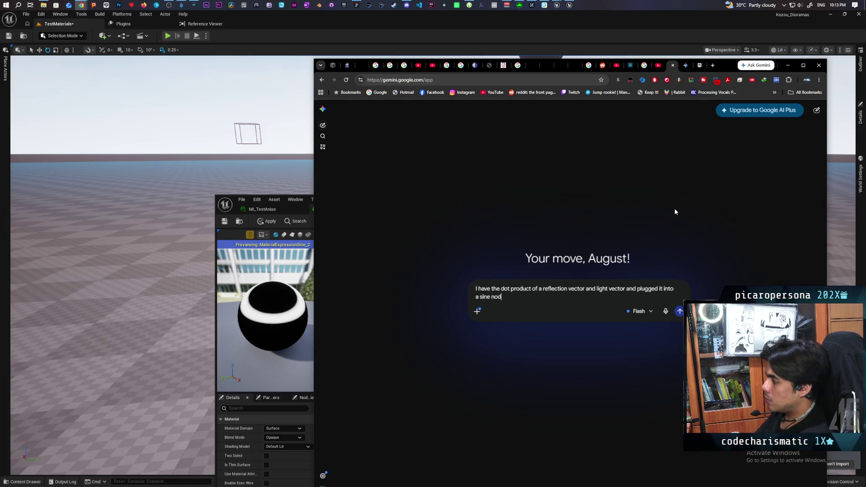
text(e in ue5 material)
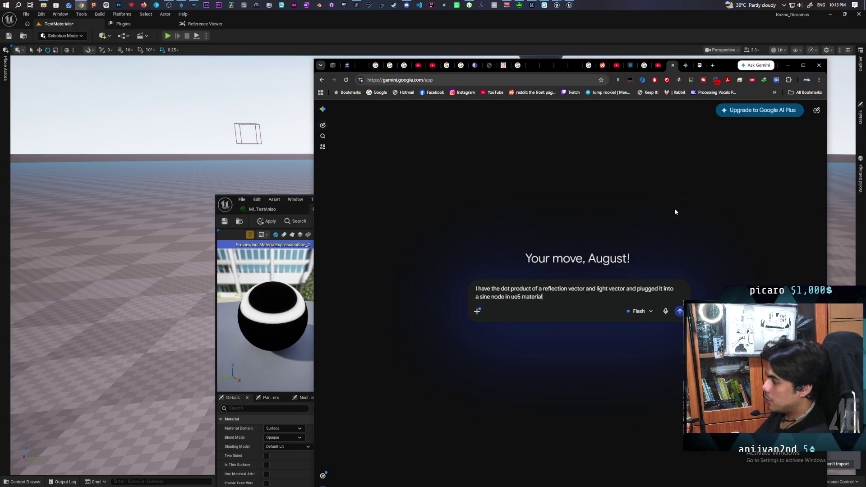
text( to create)
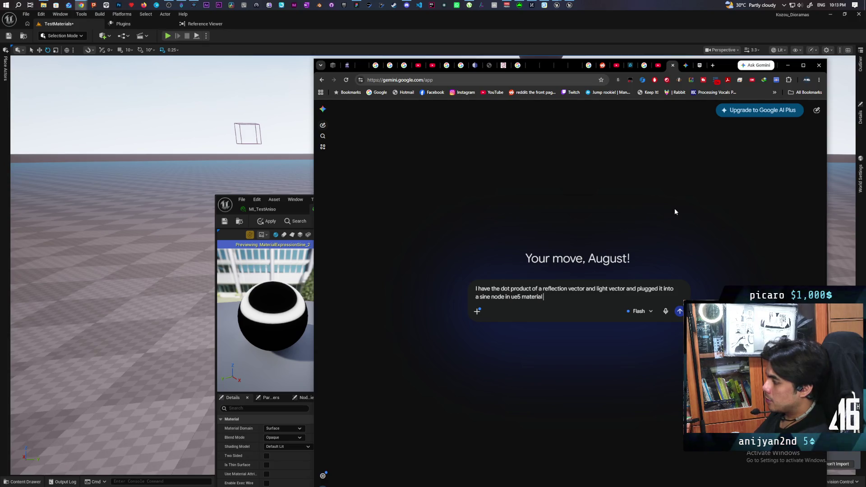
text( a)
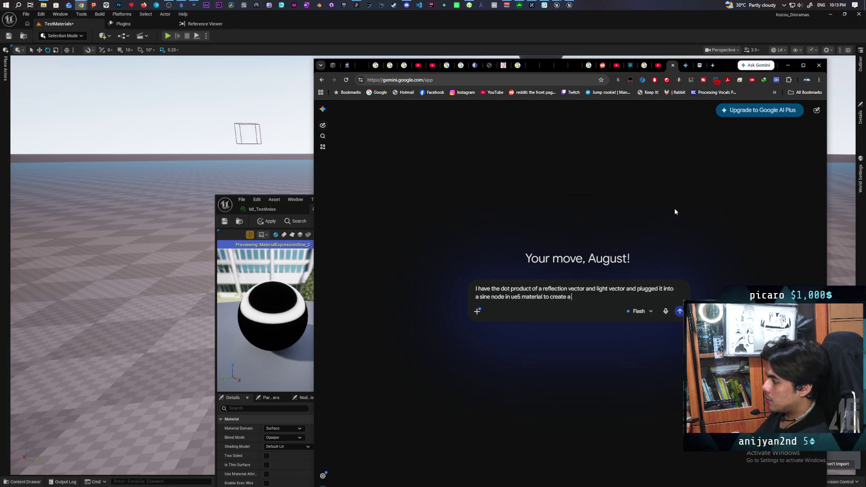
text( band around)
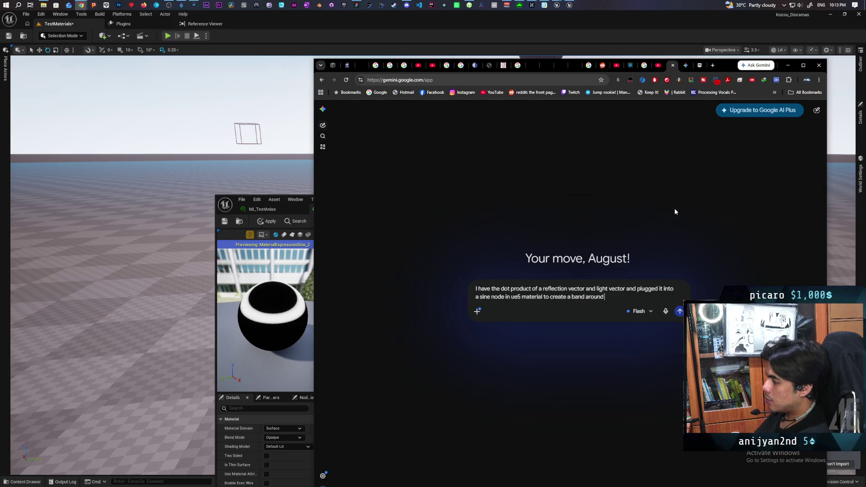
text( a sphere)
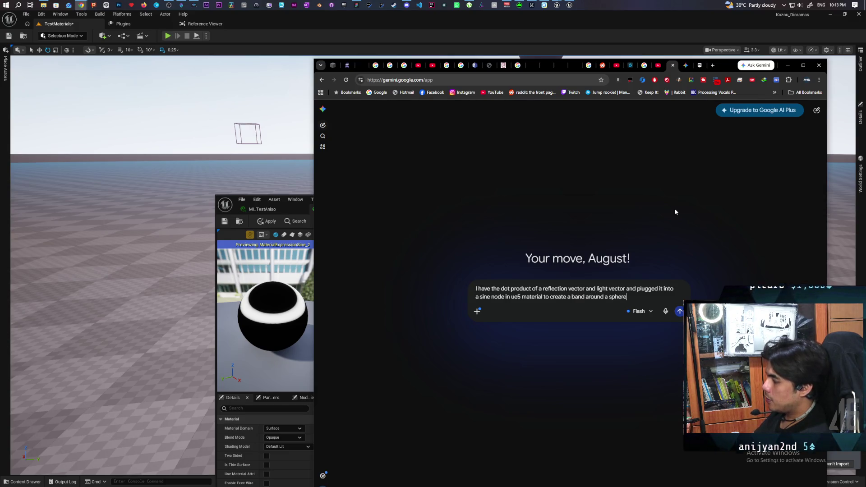
text(. i would like to make)
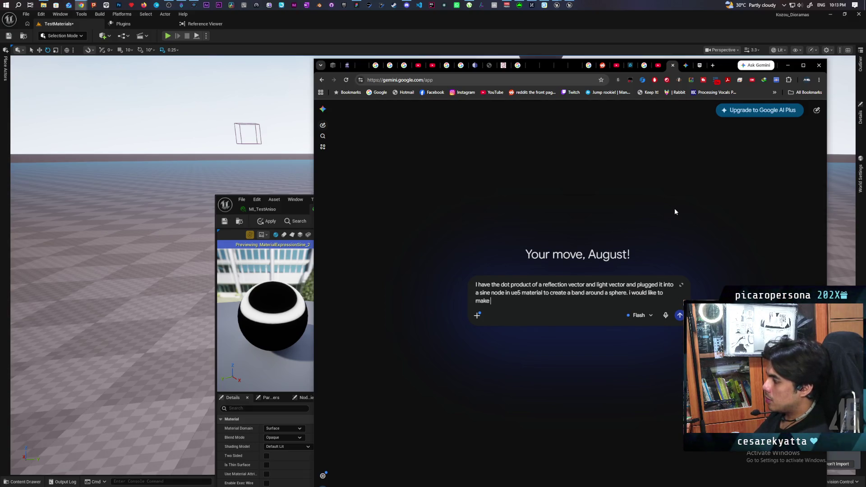
key(ctrl+BackSpace)
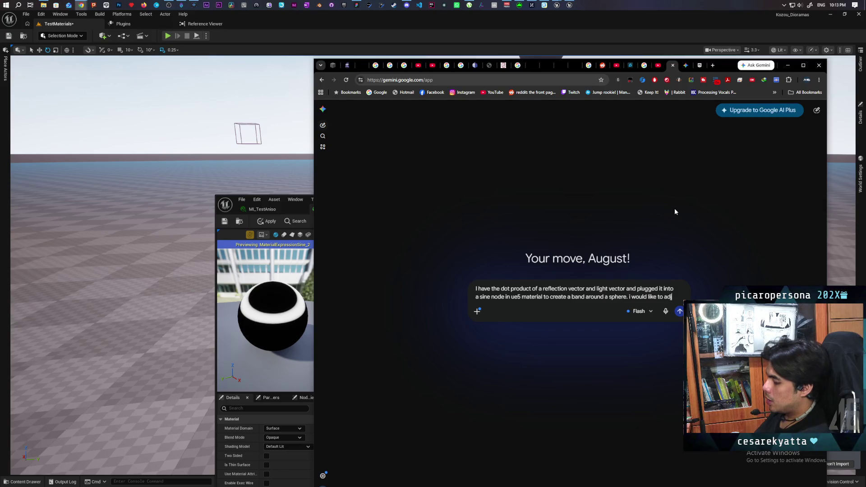
text(adjust the siz)
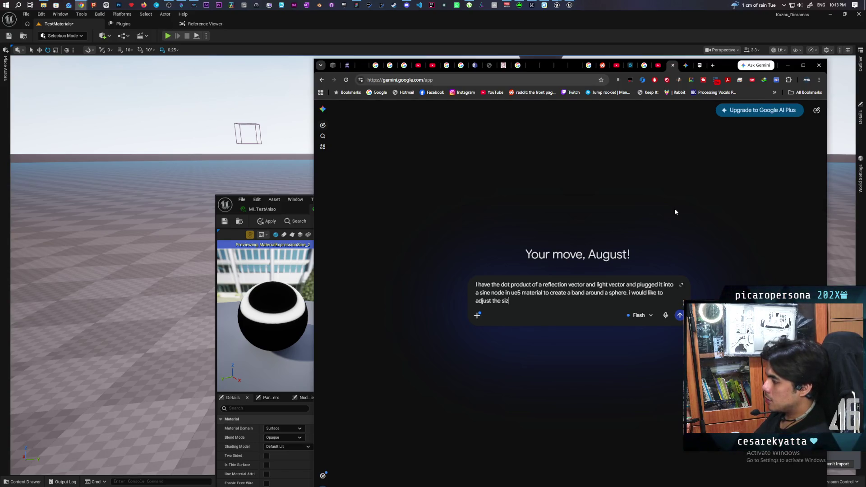
text(e of the band)
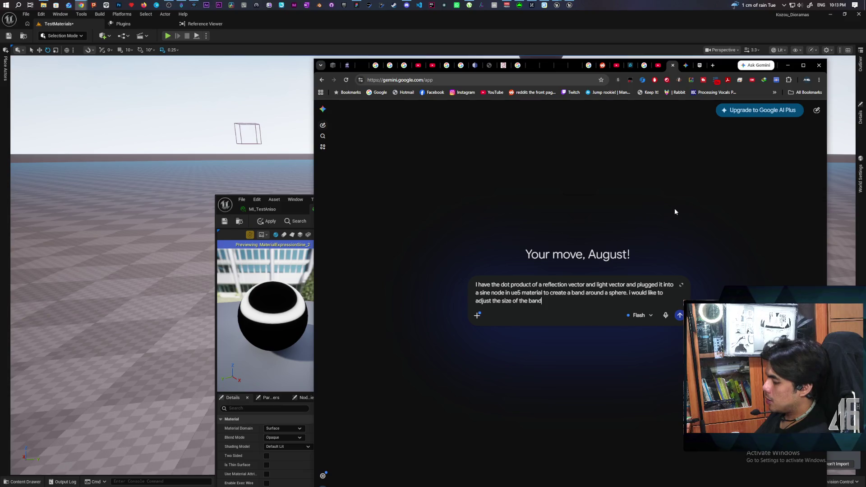
text(. how can i)
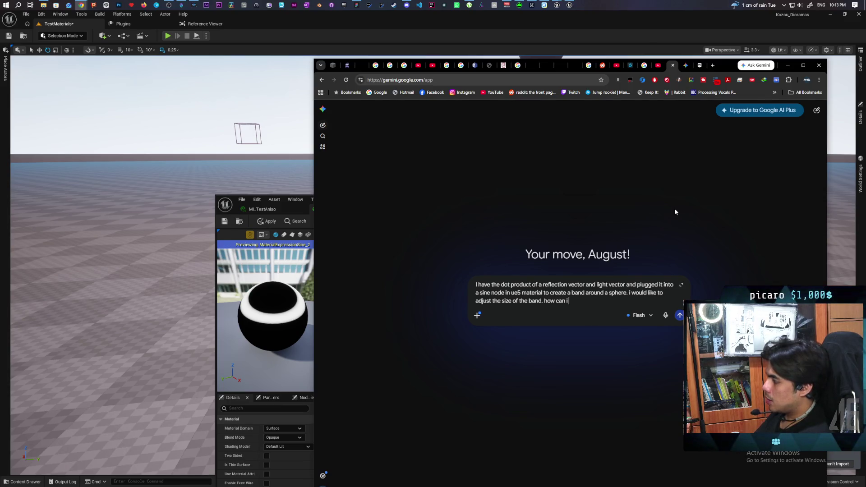
text( go about this)
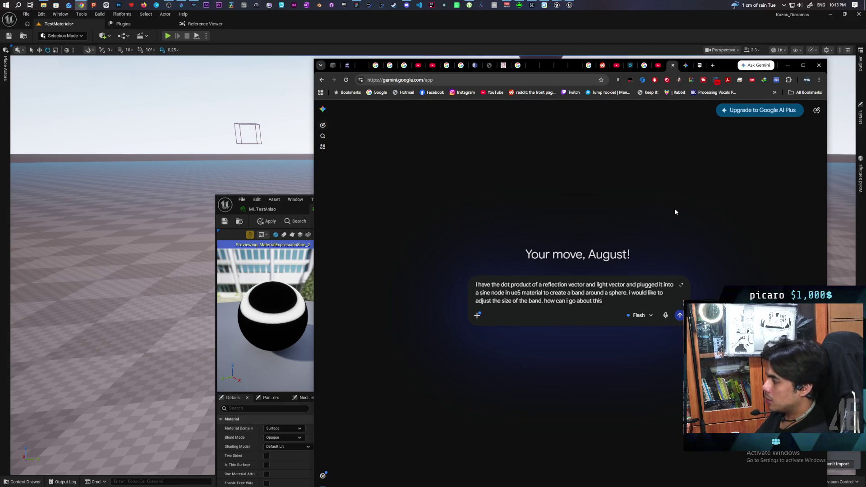
key(Return)
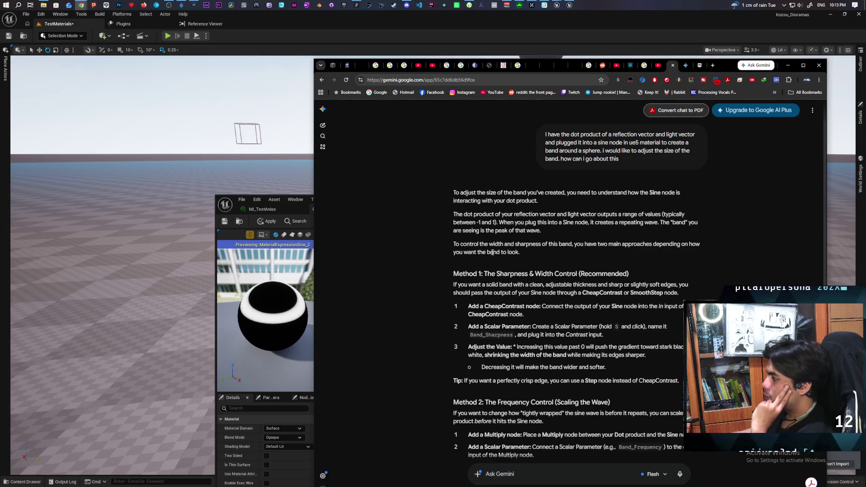
Read through Gemini's CheapContrast sharpness method, Multiply frequency method and summary graph flow
scroll(492, 253, down, 3)
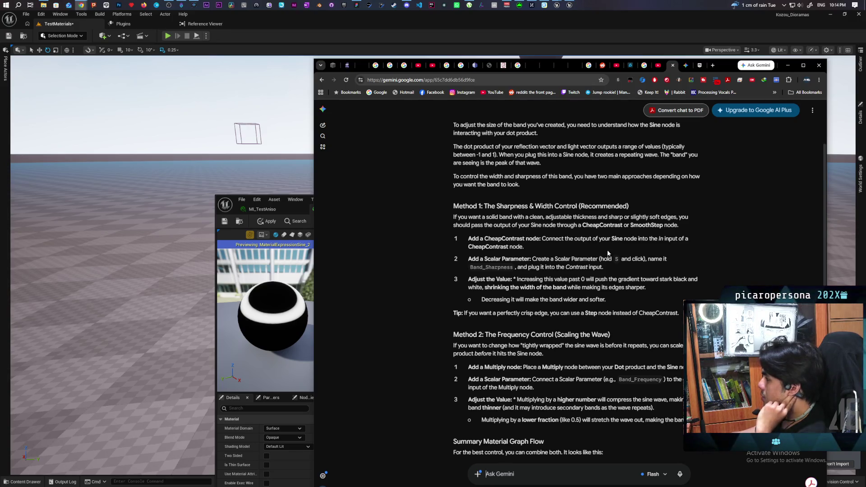
scroll(583, 266, down, 1)
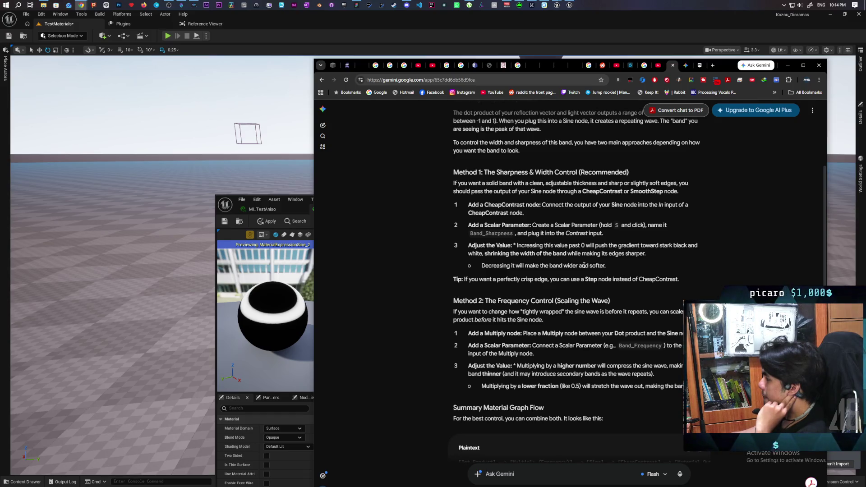
scroll(582, 262, down, 2)
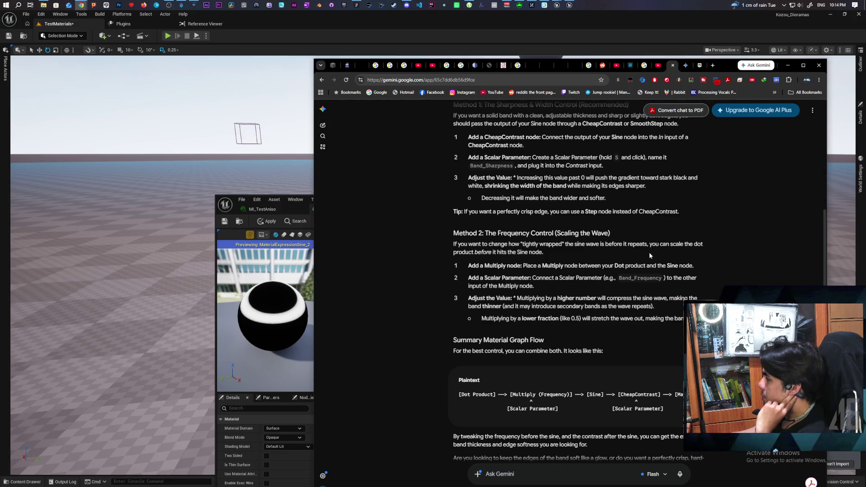
scroll(598, 305, down, 1)
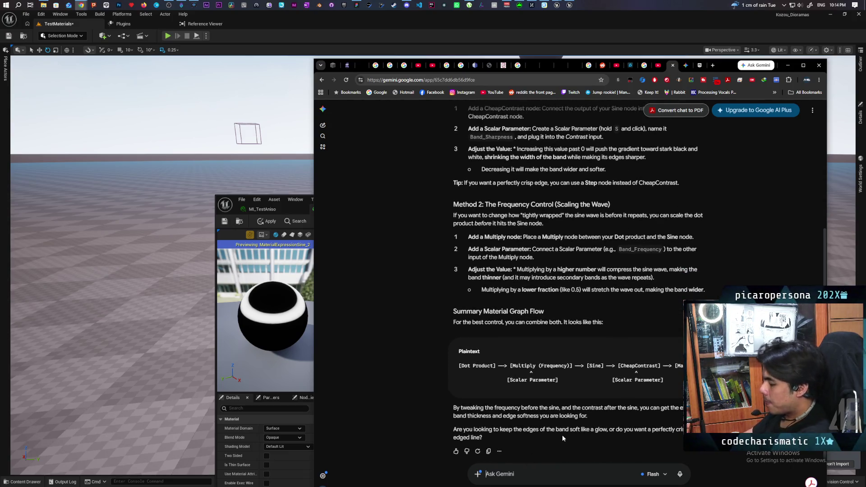
Tell Gemini the dot product is saturated to get a single band, then return to the material editor
text(i am satu)
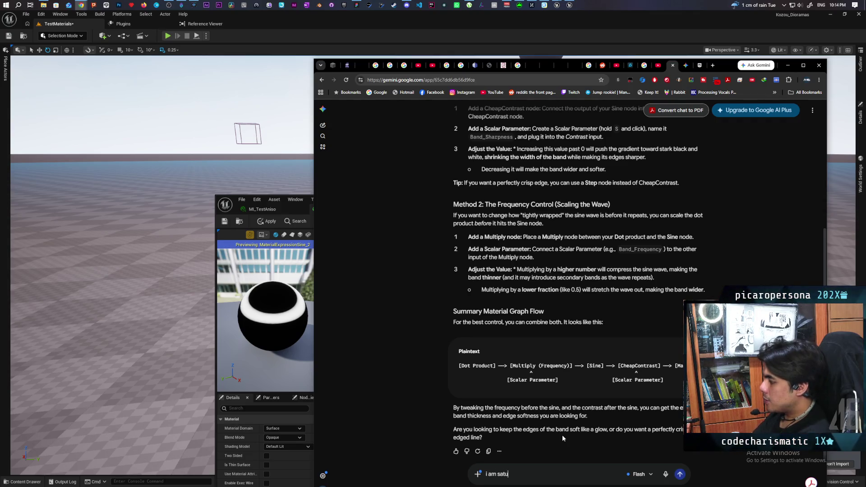
text(rating the )
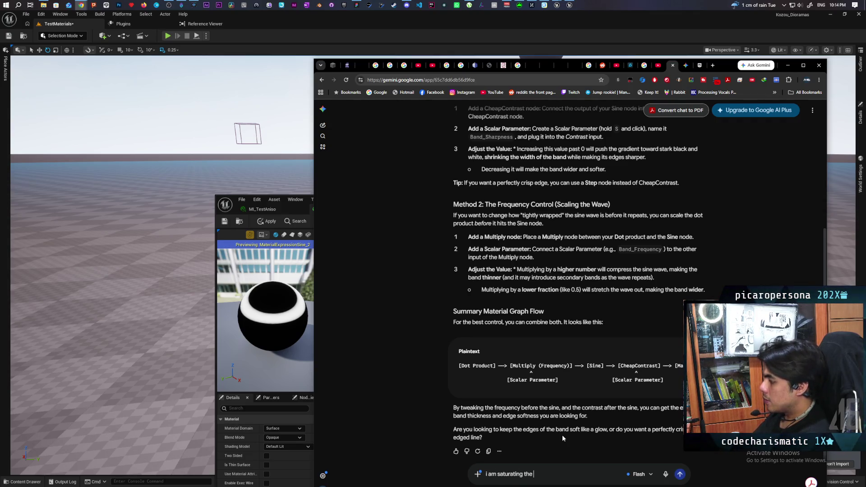
text(dot p)
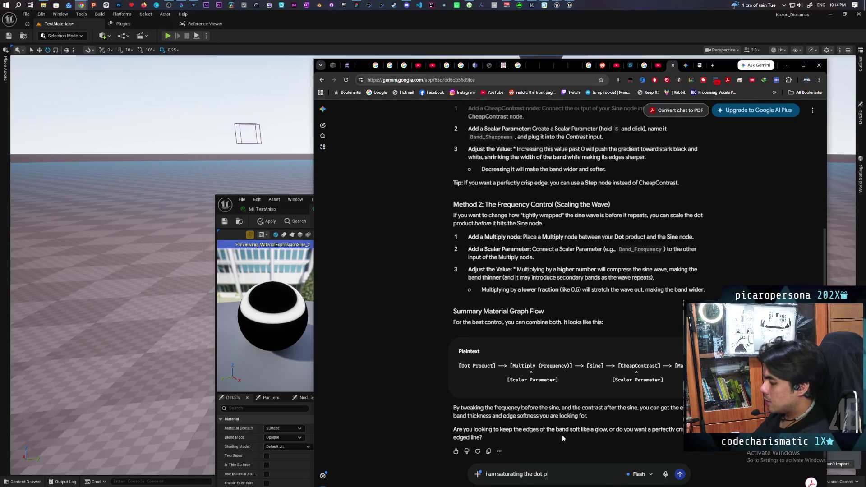
text(roduct so)
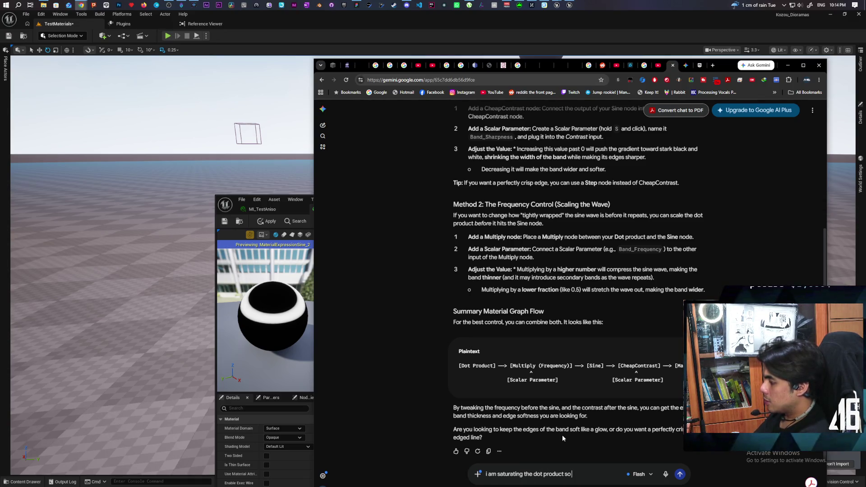
text( that i only)
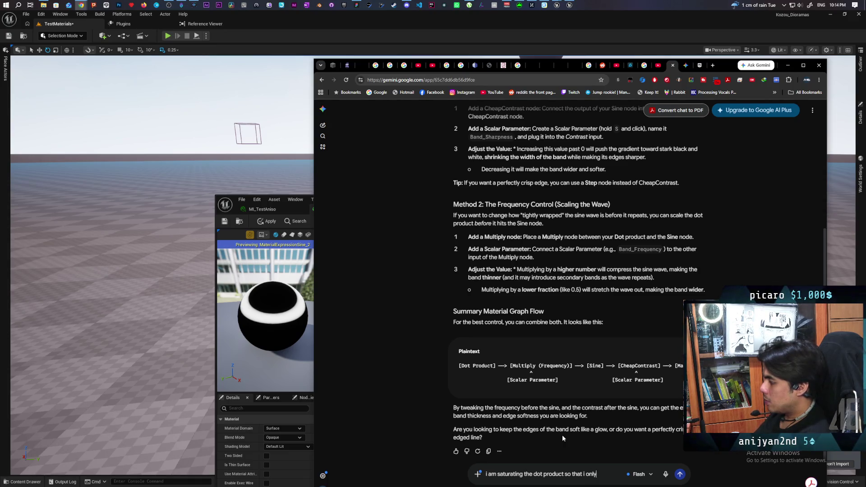
text( get a single)
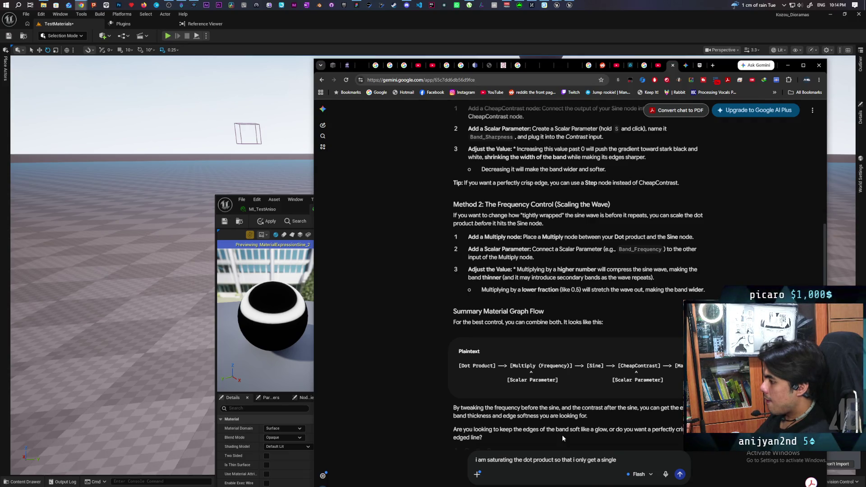
text( band)
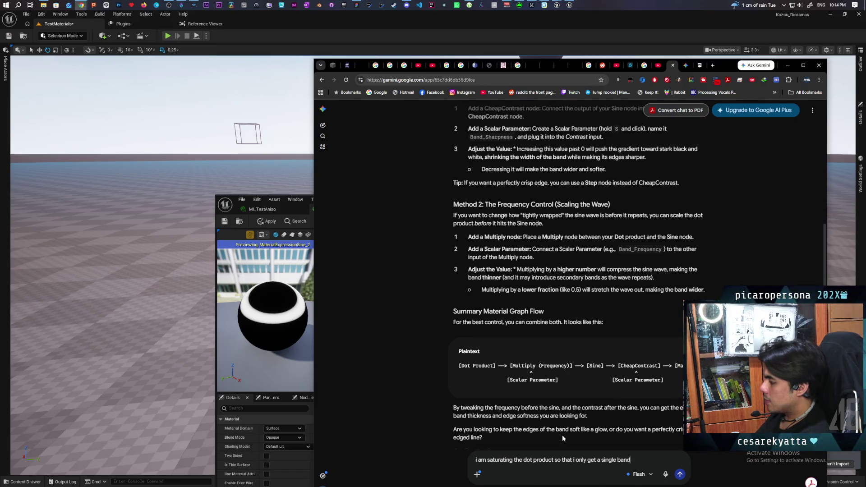
key(Return)
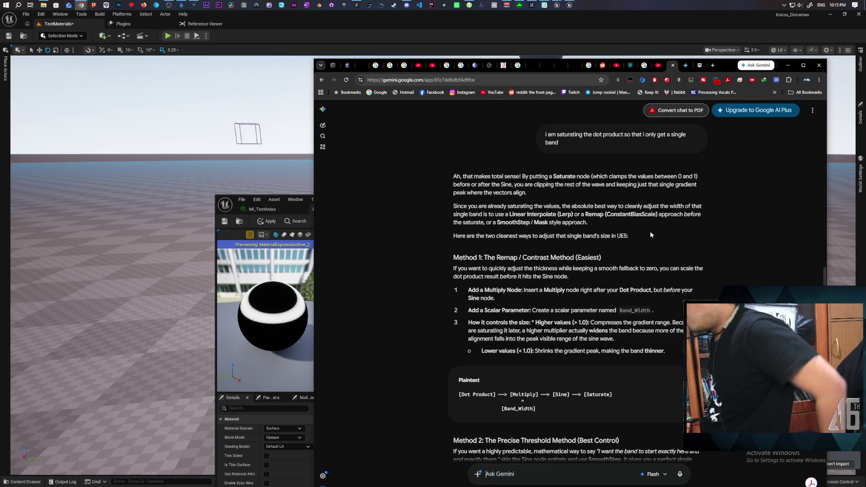
click(297, 160)
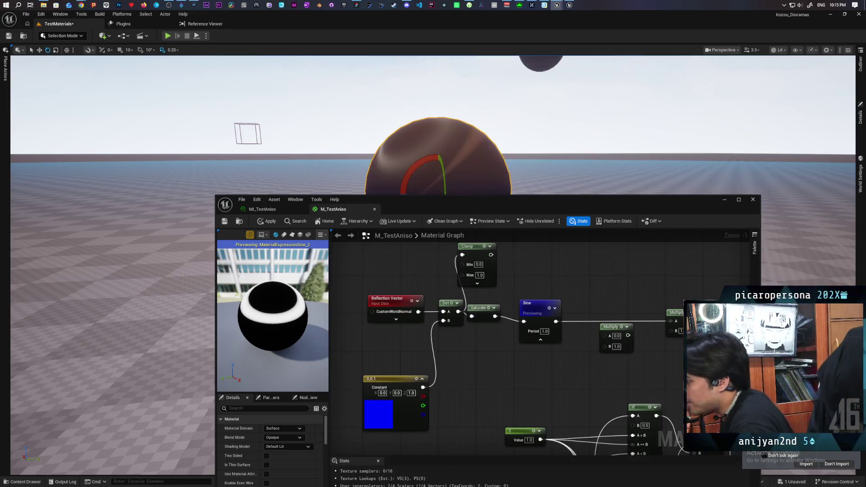
Rearrange the nodes, insert a Multiply after Dot, and apply the material
drag(434, 204, 456, 143)
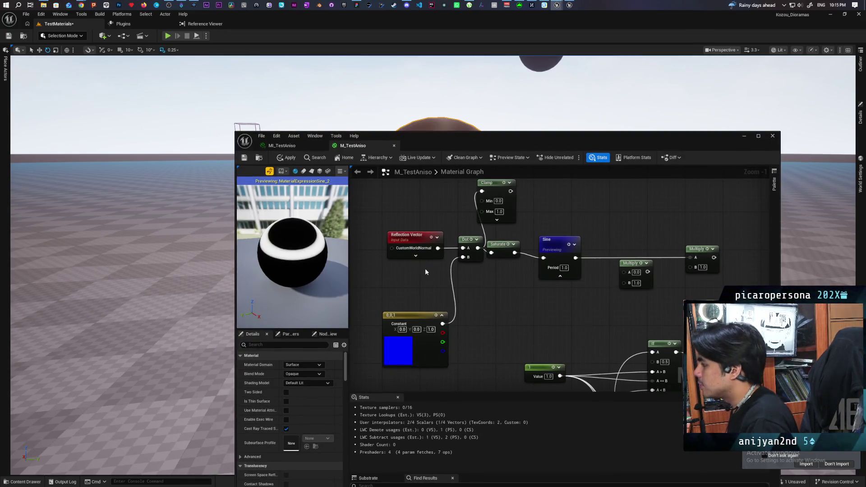
drag(424, 268, 485, 273)
drag(559, 254, 573, 251)
mouse_move(477, 321)
mouse_down()
mouse_move(429, 298)
mouse_move(444, 297)
mouse_up()
drag(475, 249, 429, 252)
mouse_move(527, 248)
mouse_down()
mouse_move(489, 248)
mouse_move(520, 293)
mouse_move(562, 255)
mouse_up()
click(529, 277)
click(515, 282)
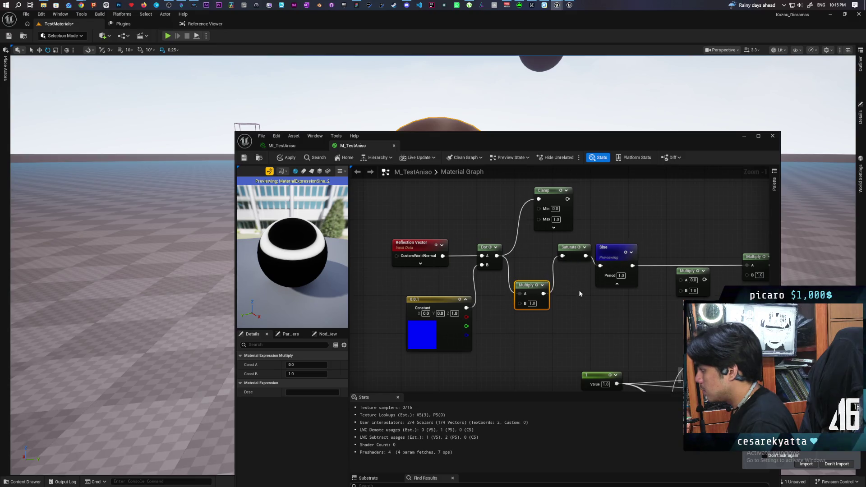
click(287, 159)
Try Multiply B values 2, 1 and 3, settling on 4.0 to narrow the band
click(532, 303)
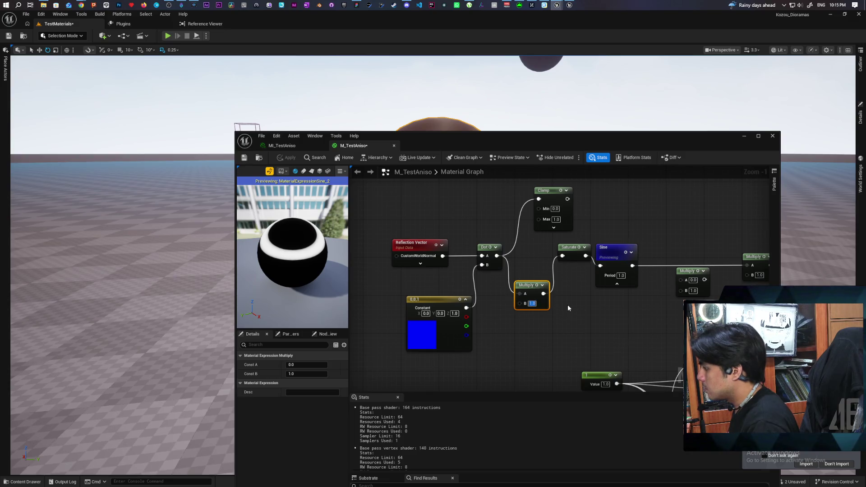
text(2)
key(Return)
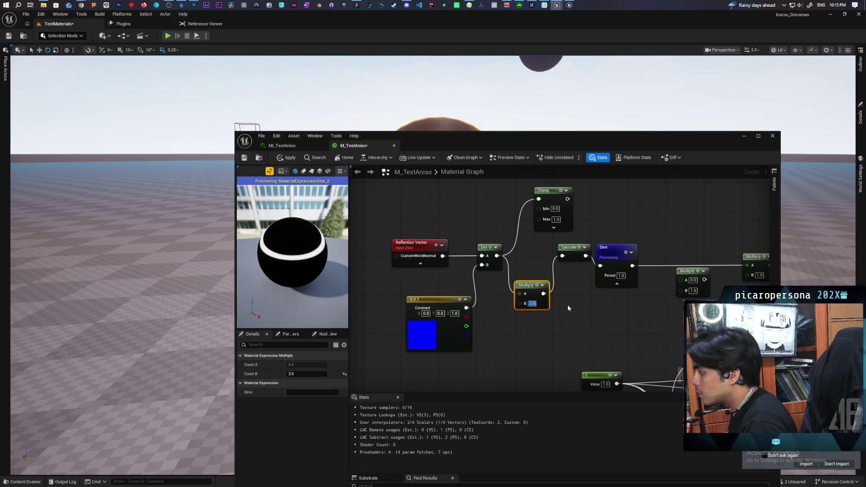
text(1)
key(Return)
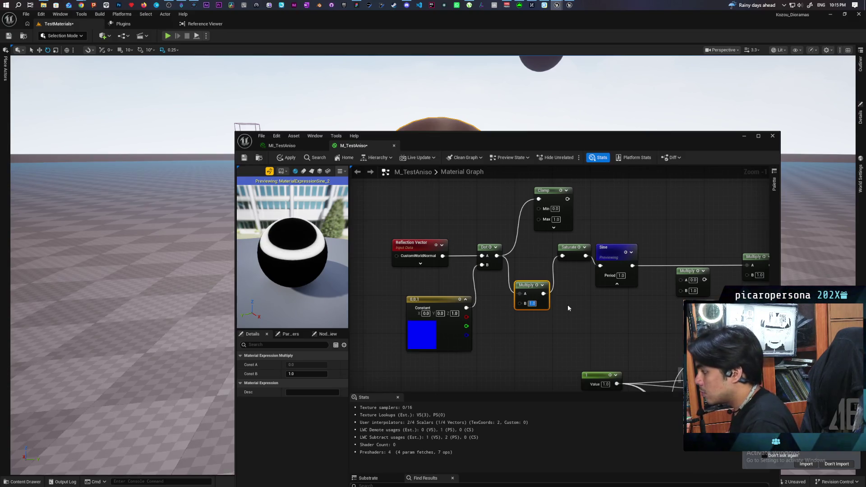
text(3)
key(Return)
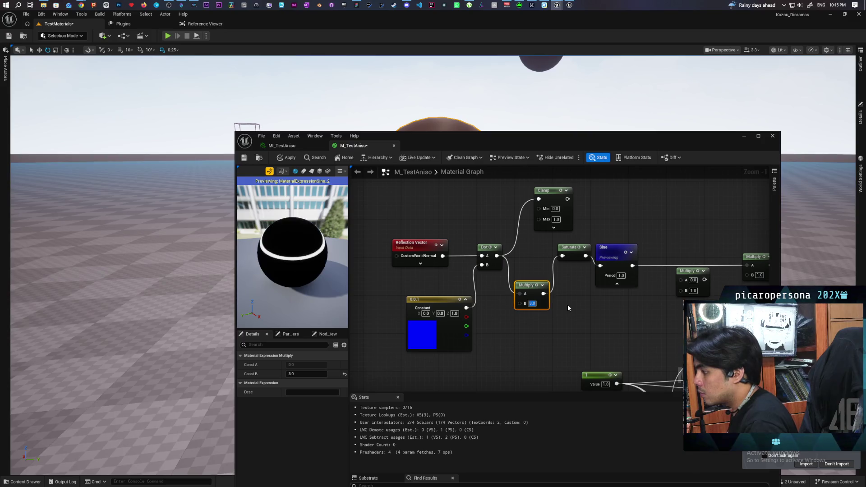
text(4)
key(Return)
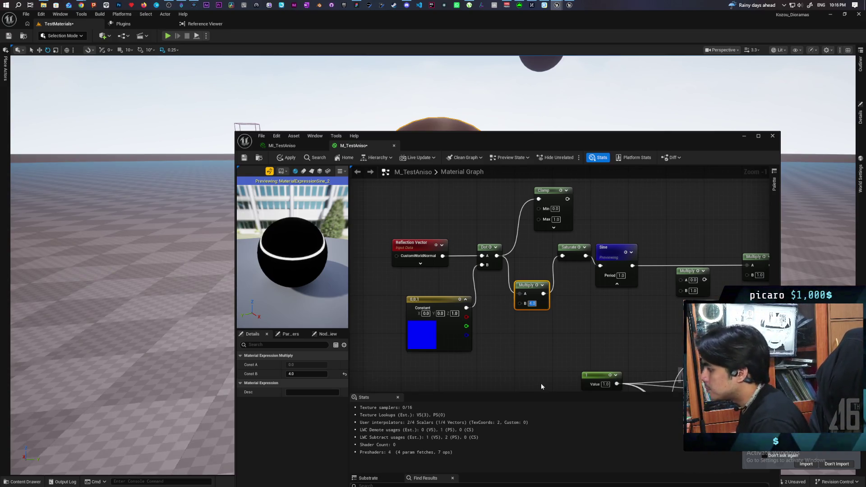
scroll(521, 248, down, 3)
Locate the Fresnel and Power nodes and look over the nearby If, Sine and Normalize nodes
drag(477, 343, 513, 271)
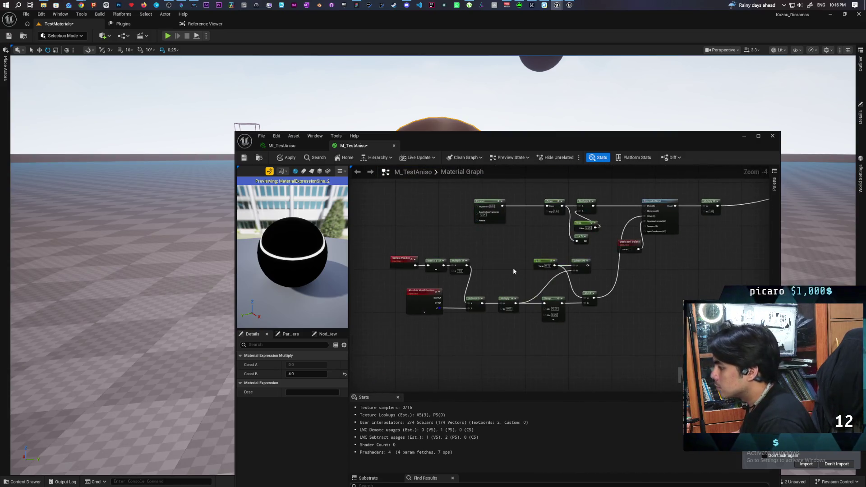
mouse_move(450, 310)
mouse_down()
mouse_move(478, 299)
mouse_move(464, 299)
mouse_move(451, 343)
mouse_move(495, 294)
mouse_up()
scroll(495, 294, up, 2)
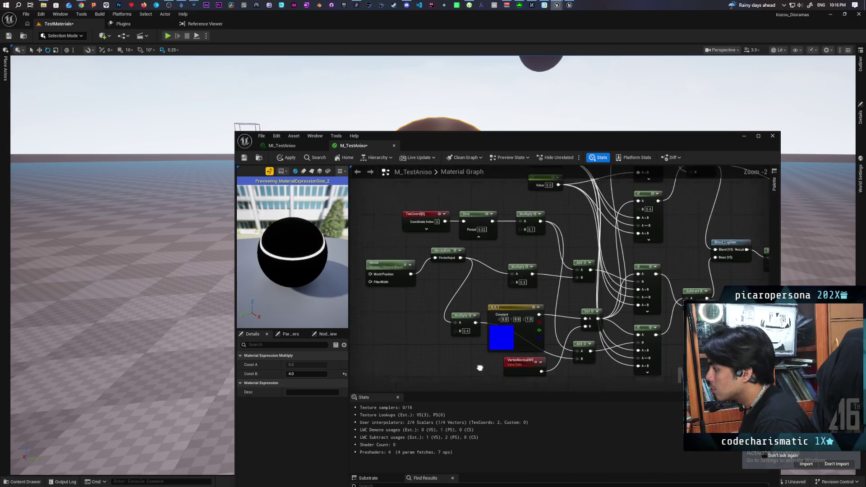
scroll(472, 326, down, 1)
mouse_move(472, 327)
mouse_down()
mouse_move(455, 248)
mouse_move(504, 259)
mouse_move(521, 224)
mouse_up()
click(526, 260)
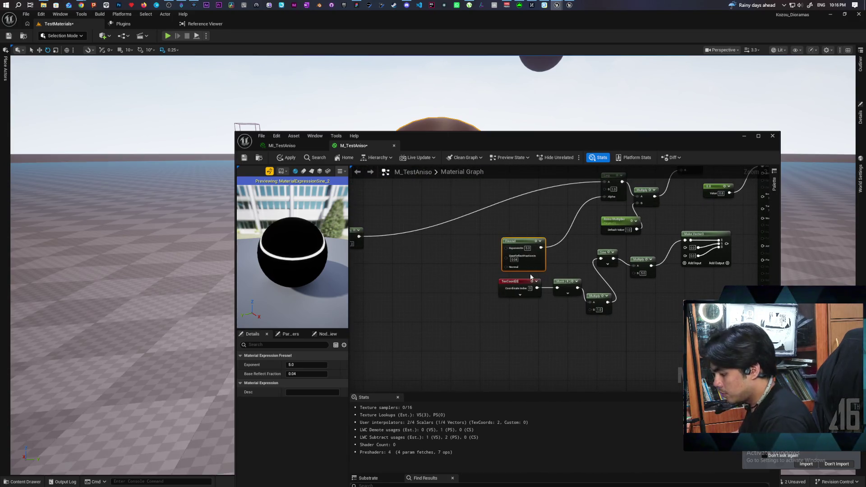
mouse_move(456, 249)
mouse_down()
mouse_move(641, 261)
mouse_move(658, 280)
mouse_move(547, 299)
mouse_move(582, 270)
mouse_move(683, 254)
mouse_move(517, 292)
mouse_move(626, 271)
mouse_move(599, 258)
mouse_move(676, 250)
mouse_move(653, 315)
mouse_up()
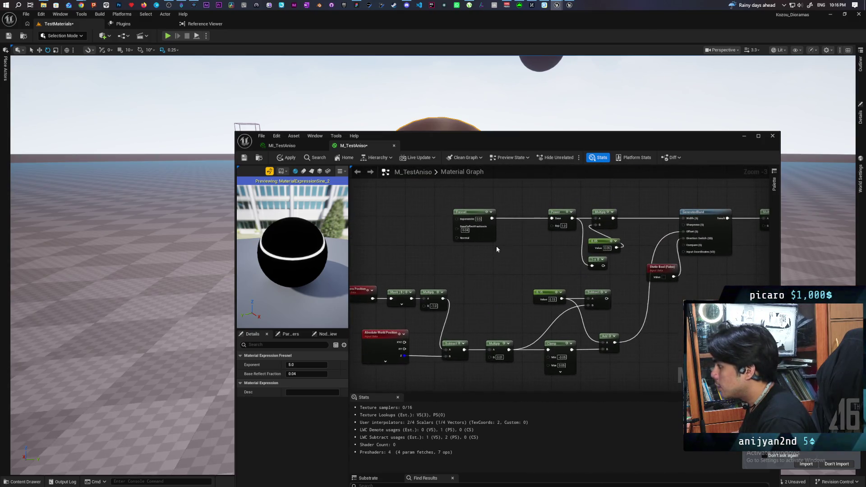
Select the Fresnel and Power pair and preview Power's output on the sphere
drag(500, 247, 497, 274)
click(518, 263)
drag(484, 305, 556, 318)
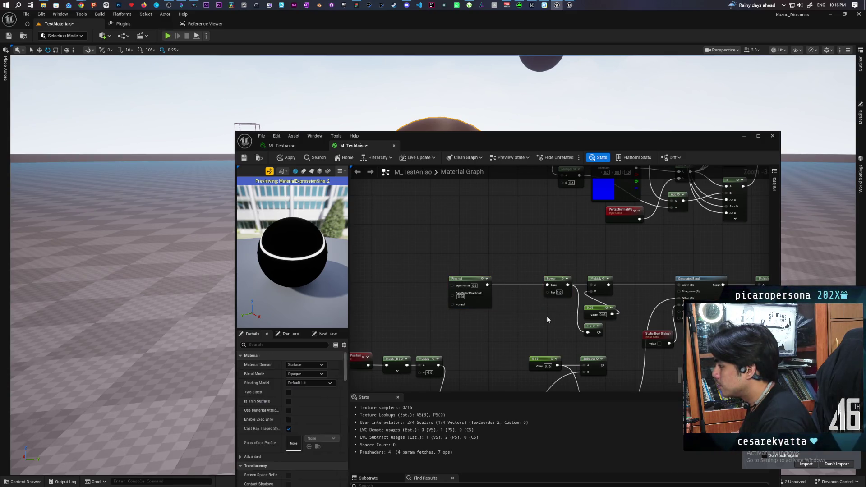
drag(442, 253, 554, 324)
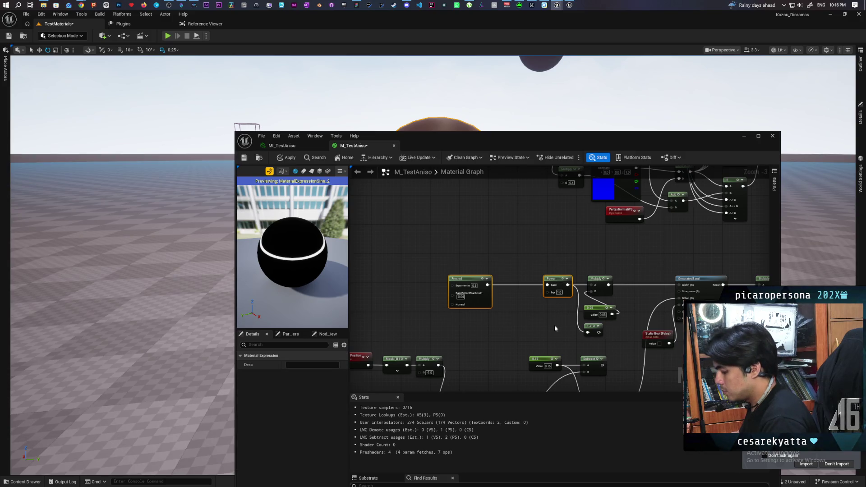
scroll(551, 387, down, 3)
scroll(498, 288, up, 2)
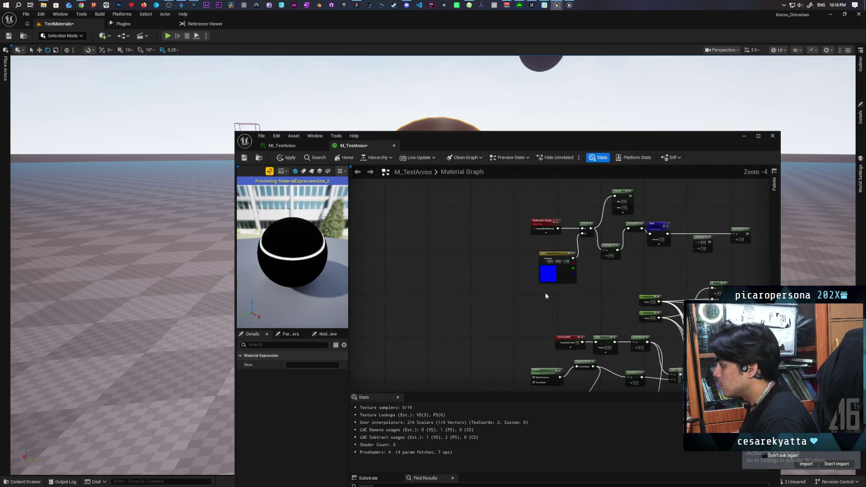
scroll(484, 293, up, 2)
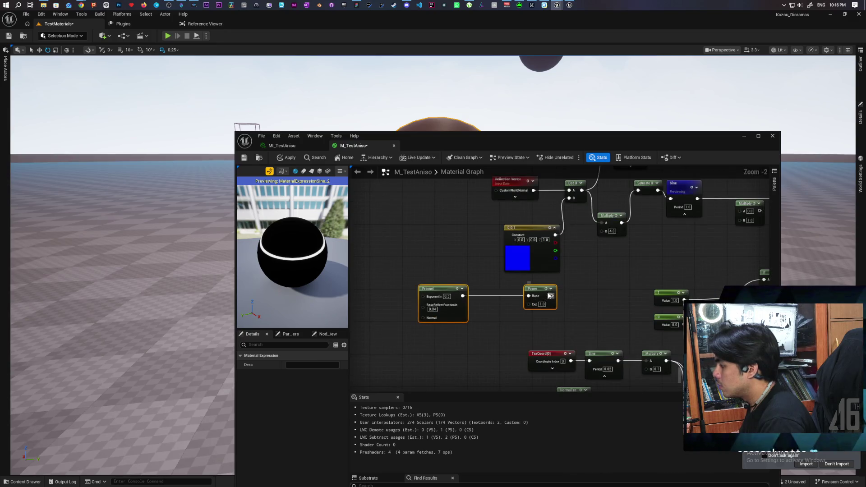
key(space)
Arrange the Fresnel and Power nodes neatly beneath the band chain
mouse_move(554, 292)
mouse_down()
mouse_move(582, 265)
mouse_move(559, 270)
mouse_up()
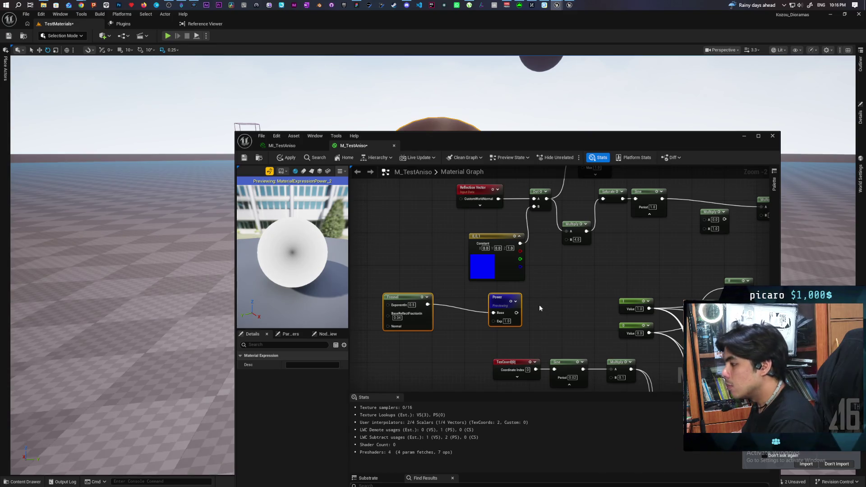
mouse_move(554, 301)
mouse_down()
mouse_move(526, 324)
mouse_move(544, 319)
mouse_up()
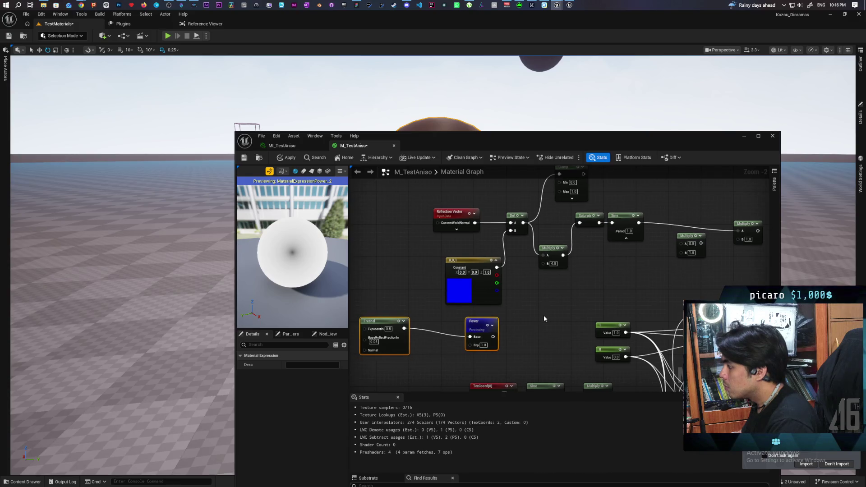
mouse_move(389, 320)
mouse_down()
mouse_move(388, 331)
mouse_move(377, 324)
mouse_up()
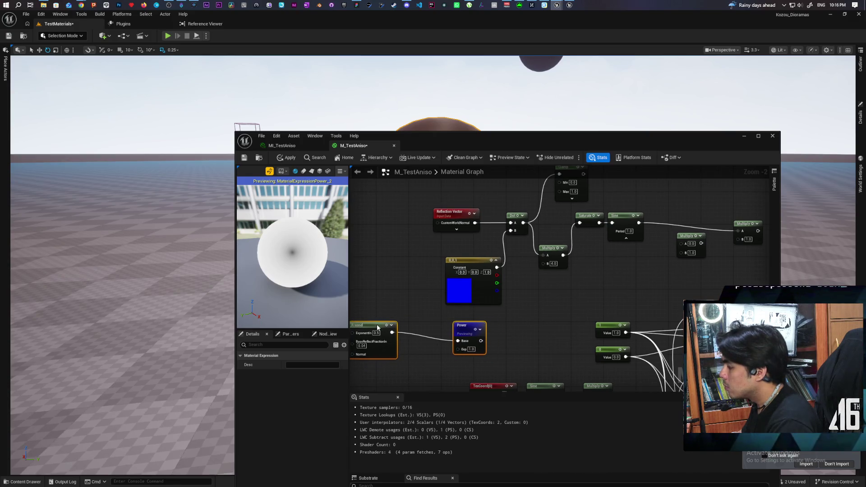
click(423, 320)
drag(463, 329, 446, 321)
mouse_move(391, 363)
mouse_down()
mouse_move(451, 333)
mouse_move(460, 341)
mouse_up()
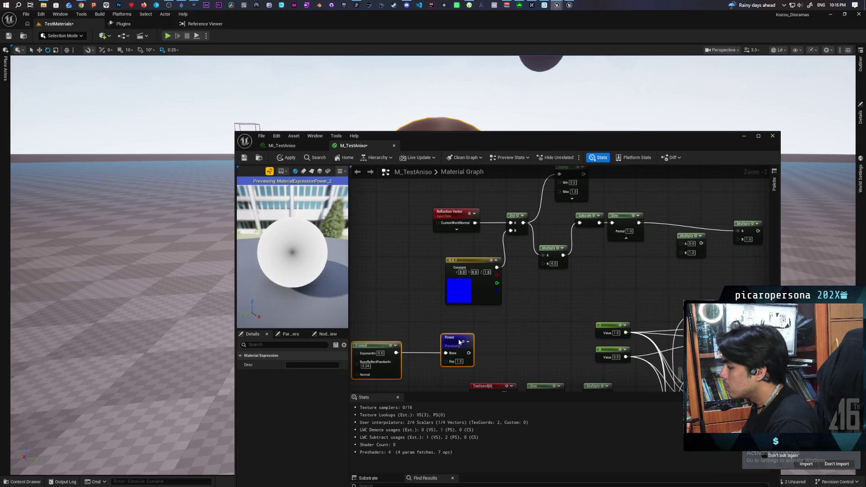
click(499, 343)
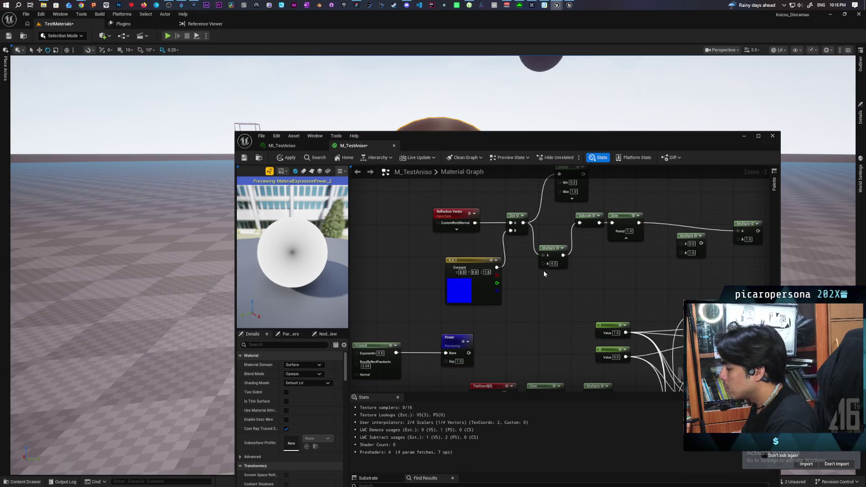
Pull a new wire from the band Multiply's B input and cancel the 'const' node search
drag(543, 264, 551, 318)
text(const)
key(Escape)
Add a Lerp on Multiply's B, with Power driving Alpha, blending A 1 to B 4
click(550, 318)
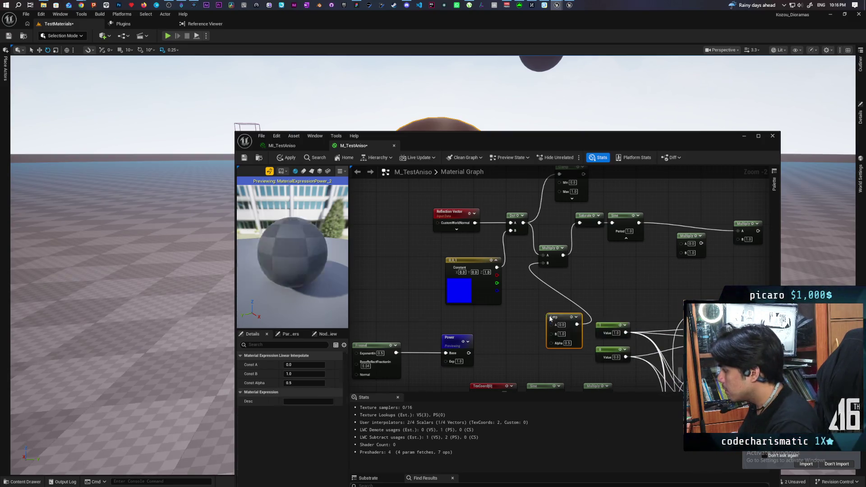
mouse_move(469, 352)
mouse_down()
mouse_move(548, 337)
mouse_move(561, 346)
mouse_move(558, 328)
mouse_move(545, 325)
mouse_up()
click(545, 320)
text(1)
click(545, 330)
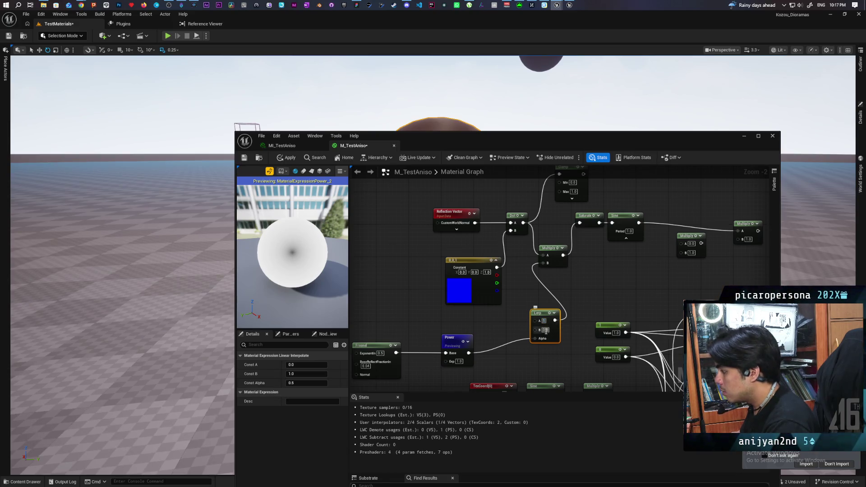
text(4)
click(580, 298)
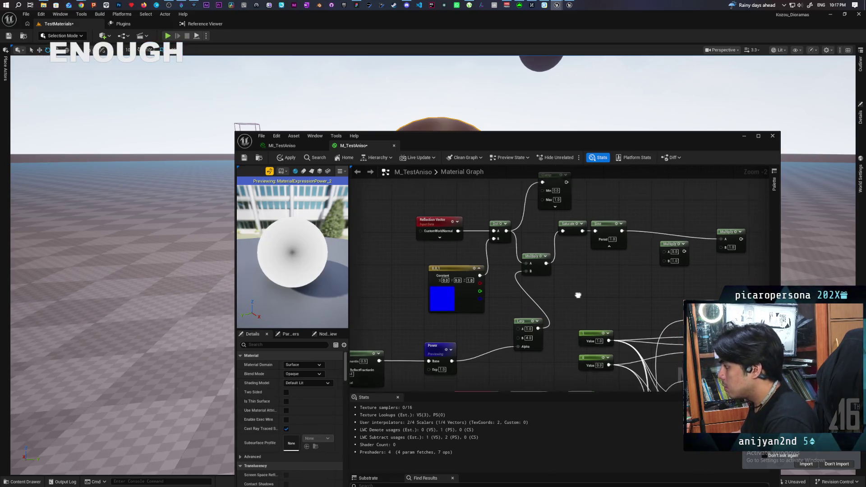
Preview the Sine node's output on the sphere, then bring the Fresnel node into view
drag(581, 294, 560, 305)
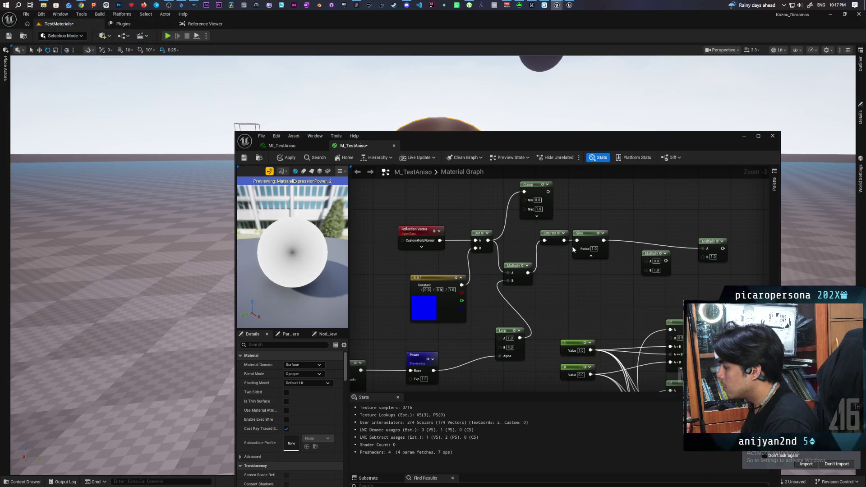
key(space)
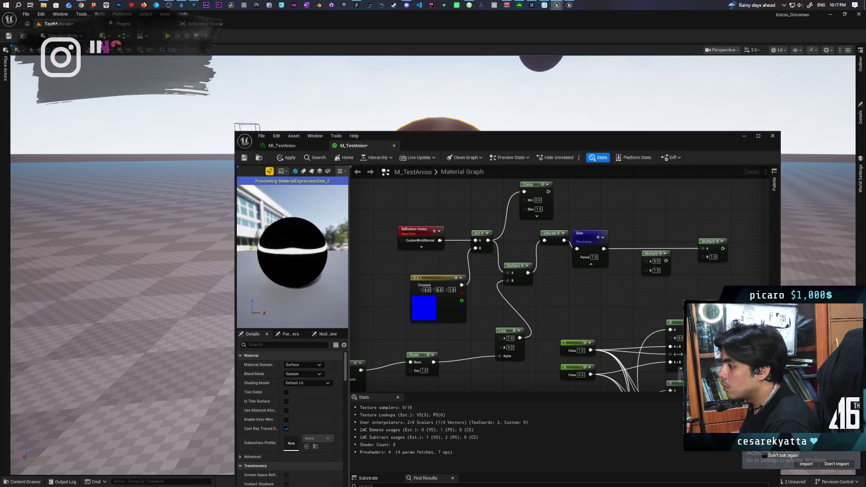
drag(383, 337, 444, 280)
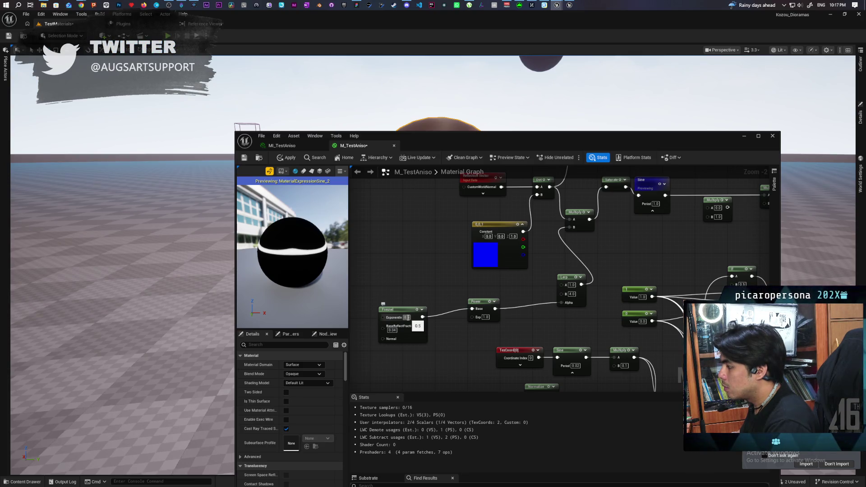
Set the Fresnel exponent to 10.0 and orbit the preview sphere
click(406, 318)
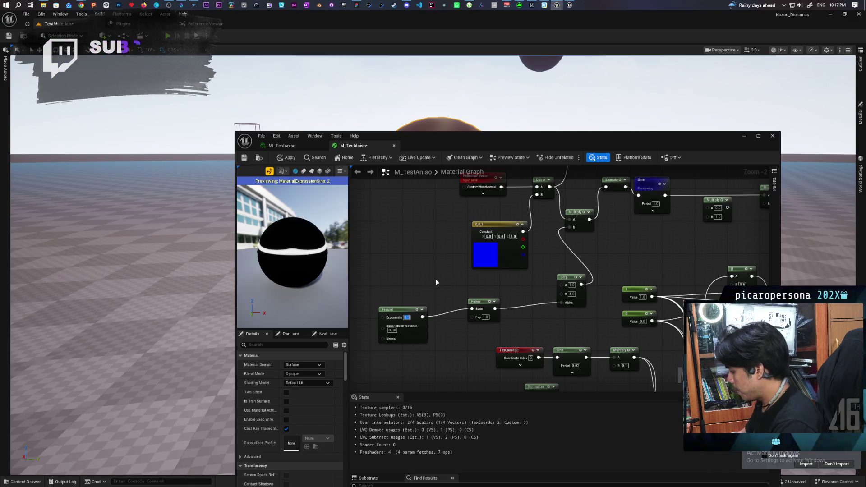
text(10)
key(Return)
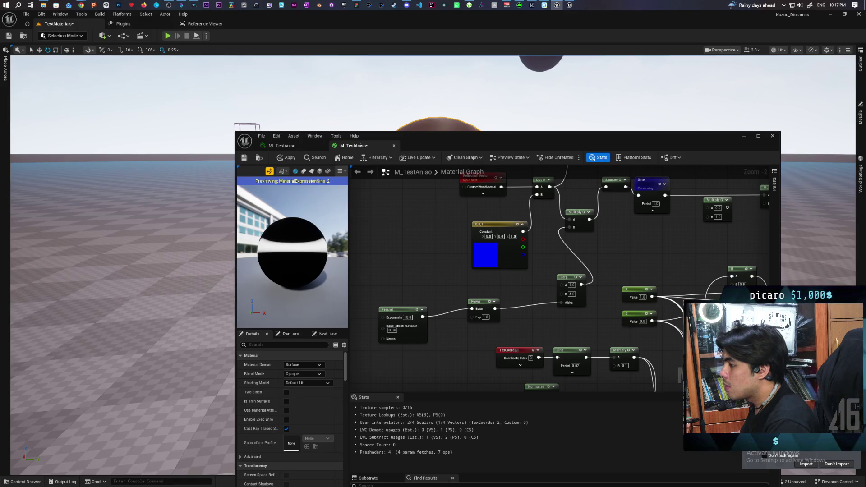
drag(340, 266, 339, 266)
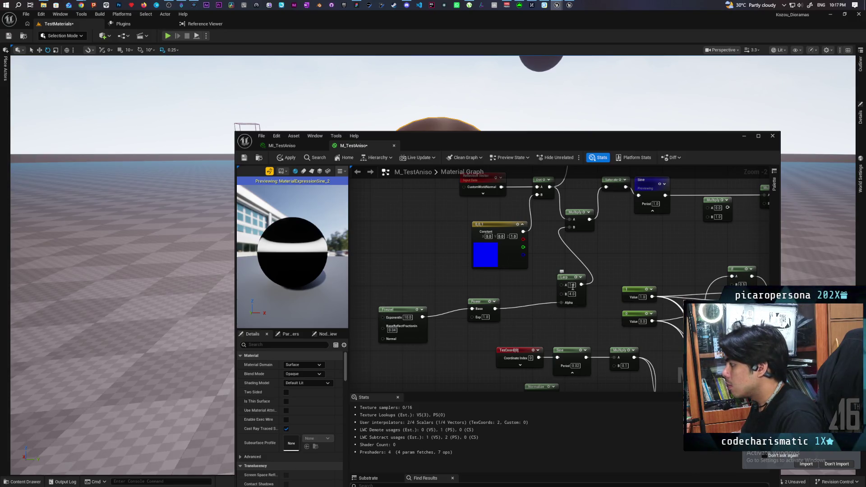
Swap the Lerp to A 4.0 and B 1.0 and inspect the narrower band
text(4)
key(Return)
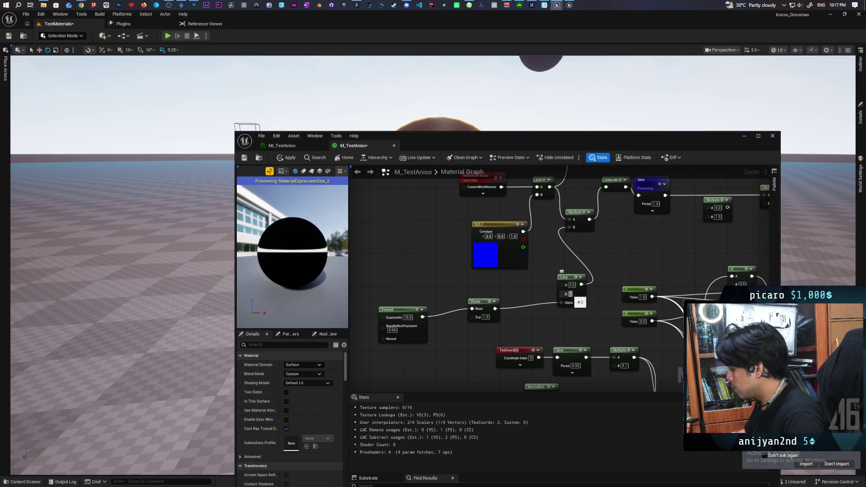
text(1)
mouse_move(295, 282)
mouse_down()
mouse_move(336, 277)
mouse_move(317, 278)
mouse_up()
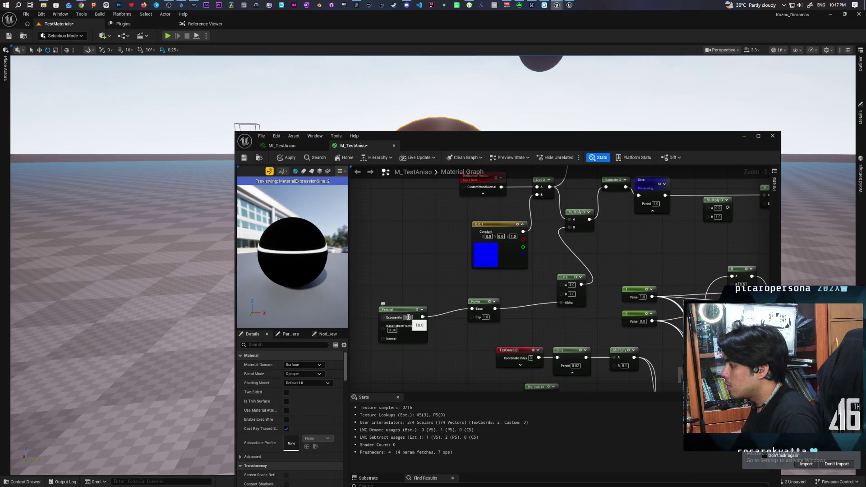
Preview each node while setting the Fresnel exponent to 5.0 and the Power exponent to 2.0
click(417, 311)
key(space)
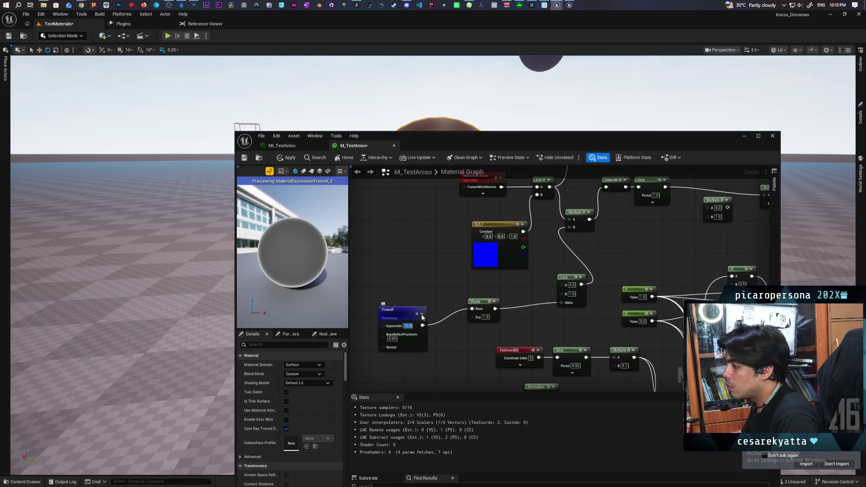
text(5)
key(Return)
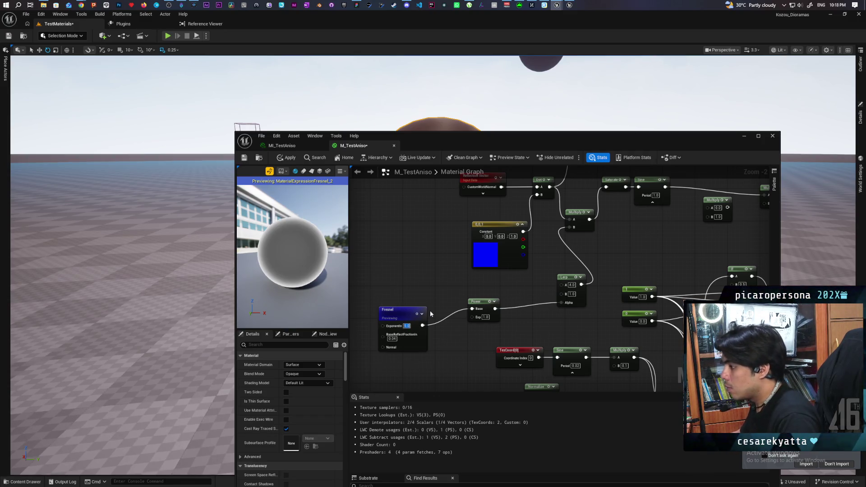
click(483, 316)
key(space)
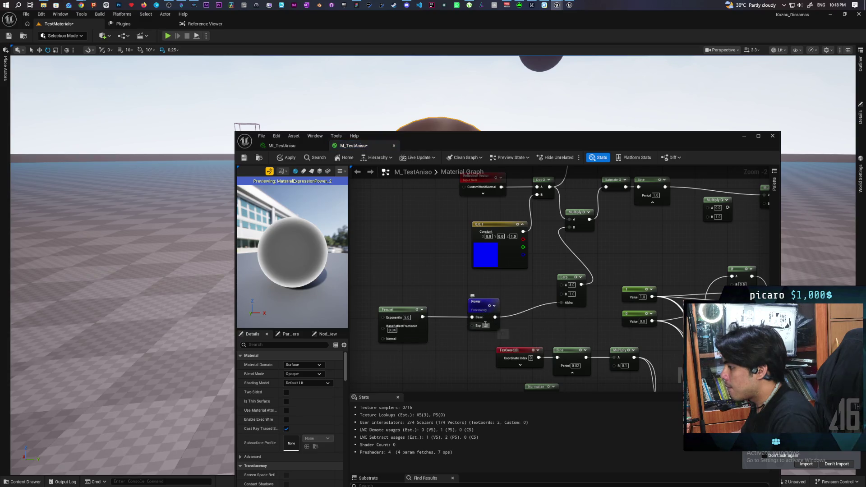
text(2)
key(Return)
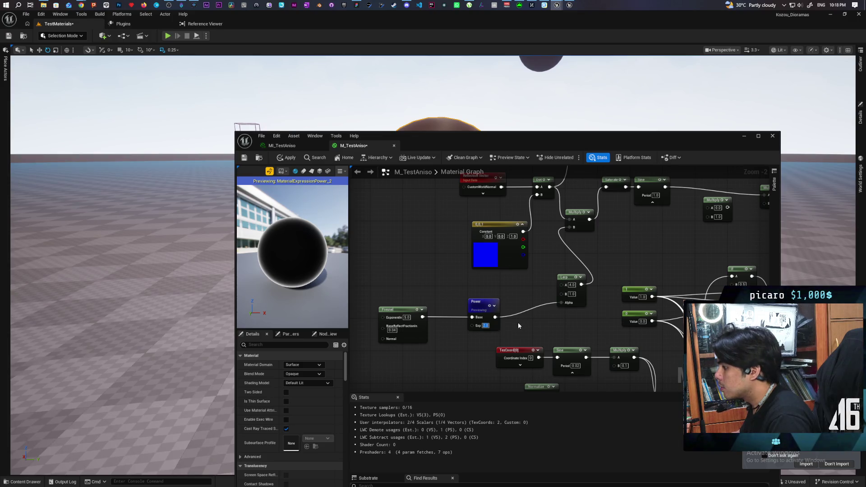
Preview the Sine band again and set the Lerp's A value back to 1.0
drag(610, 239, 586, 281)
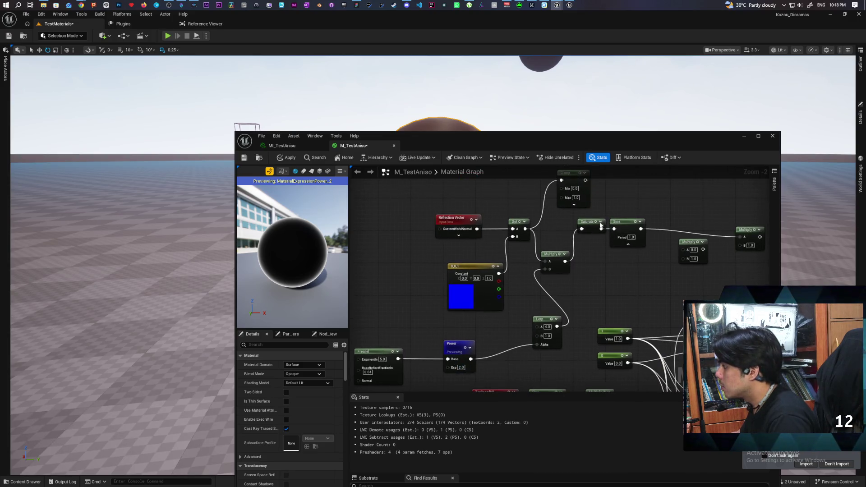
key(space)
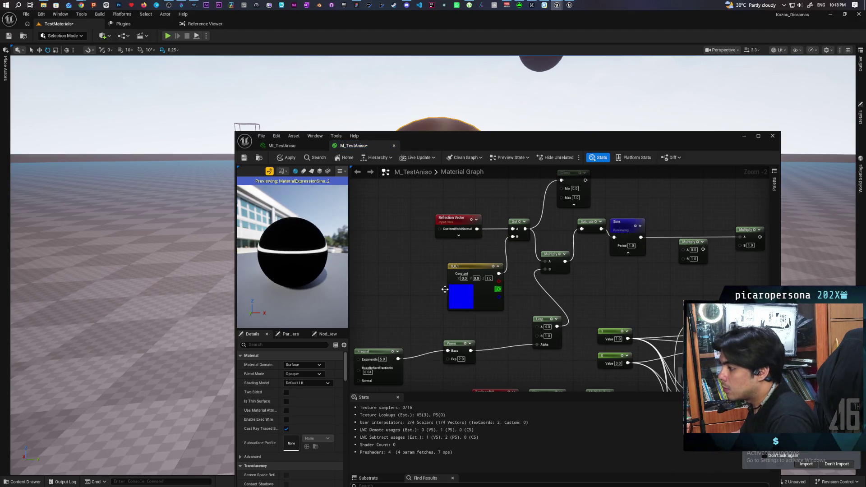
mouse_move(293, 234)
mouse_down()
mouse_move(261, 238)
mouse_move(292, 262)
mouse_up()
key(Tab)
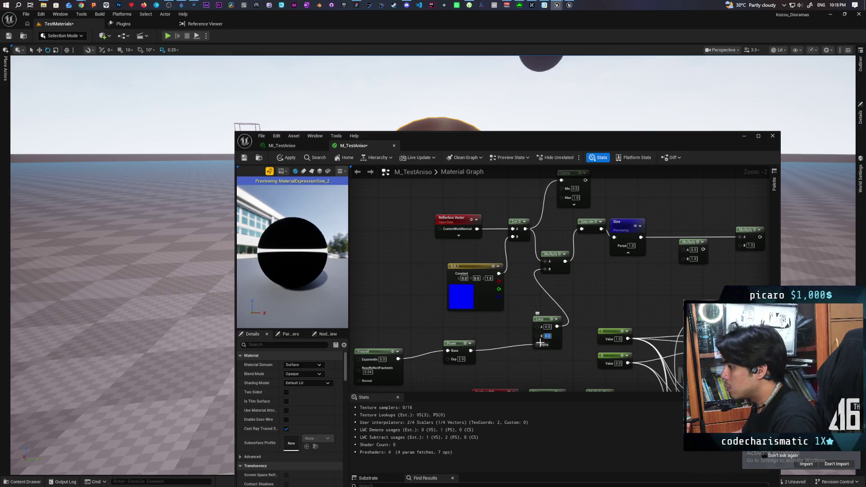
click(547, 326)
text(1)
key(Return)
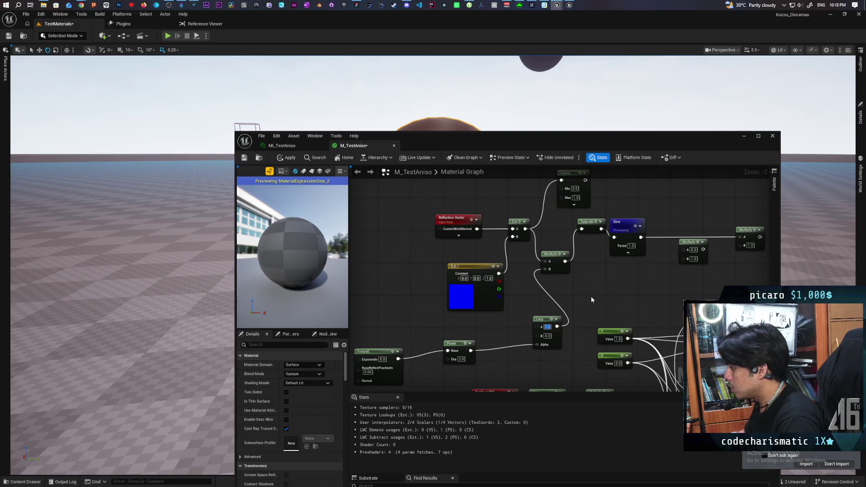
Preview the Power output while trying Fresnel exponents of 10, 1 and 2
drag(293, 253, 264, 255)
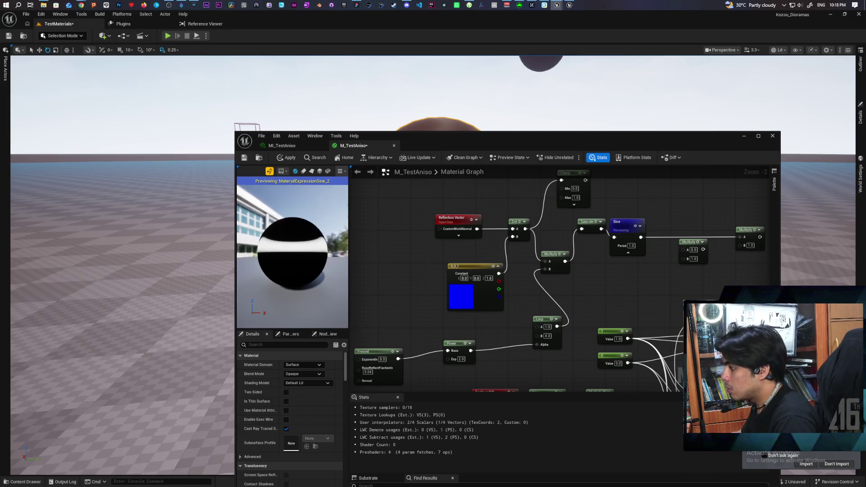
drag(381, 359, 395, 337)
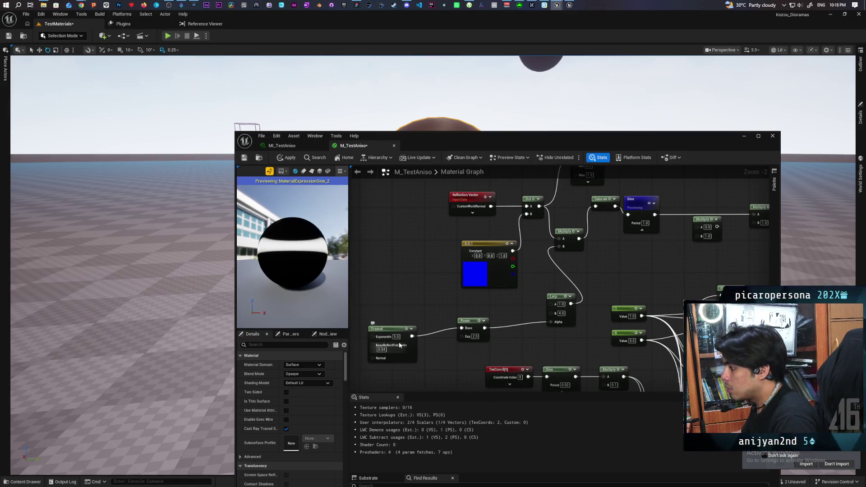
key(space)
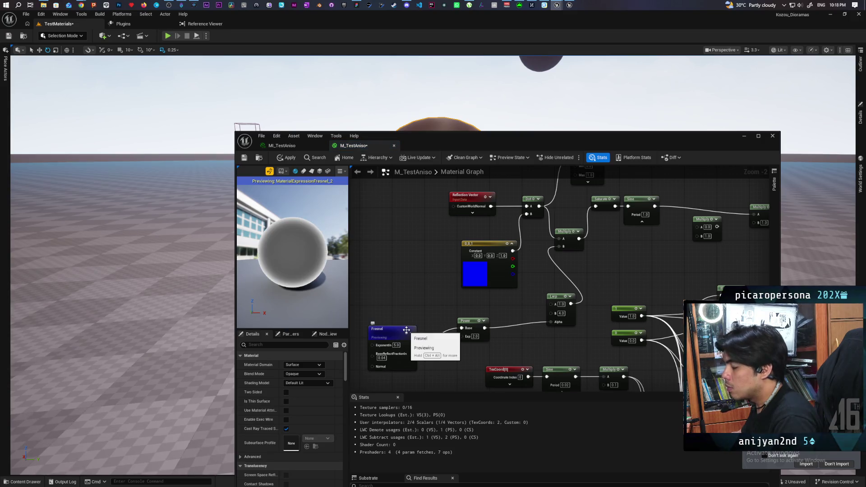
click(482, 325)
key(space)
text(10)
key(Return)
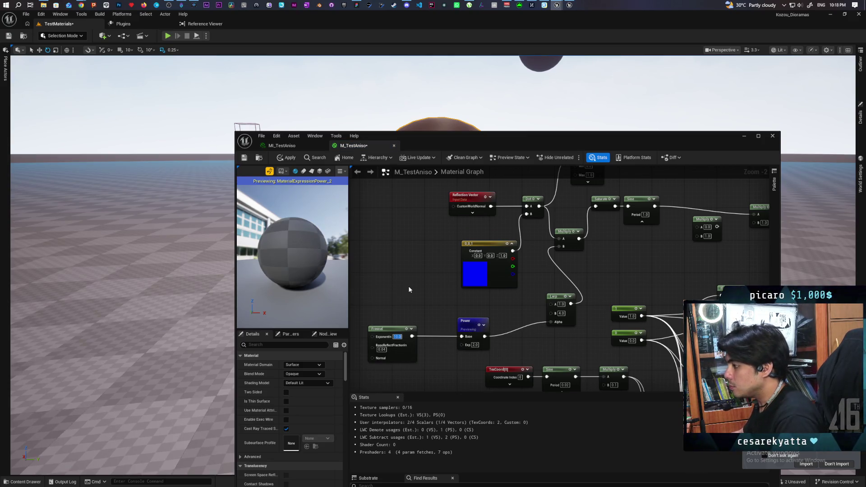
text(1)
key(Return)
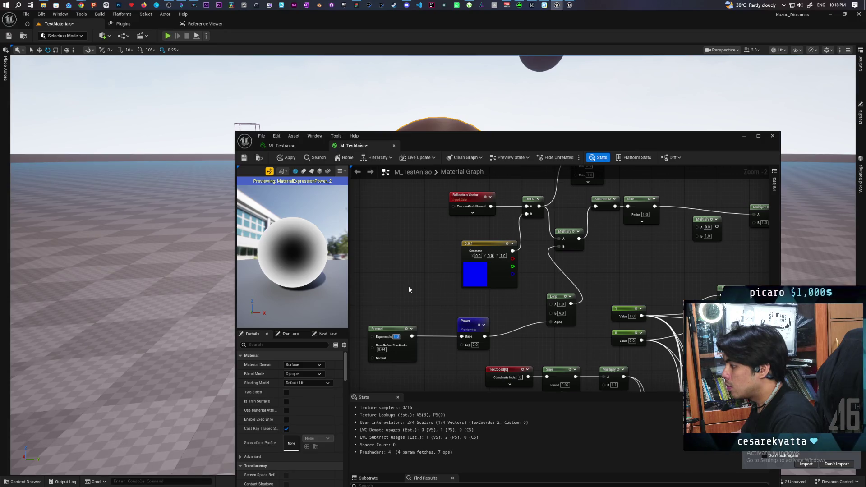
text(2)
key(Return)
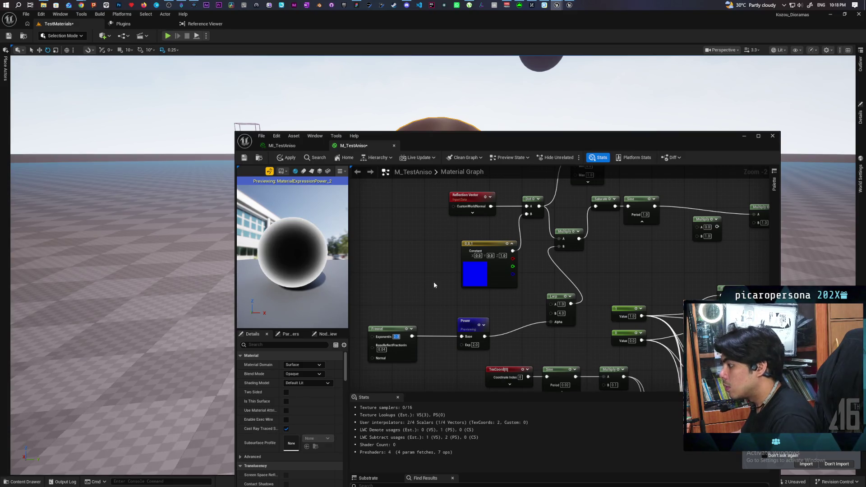
key(space)
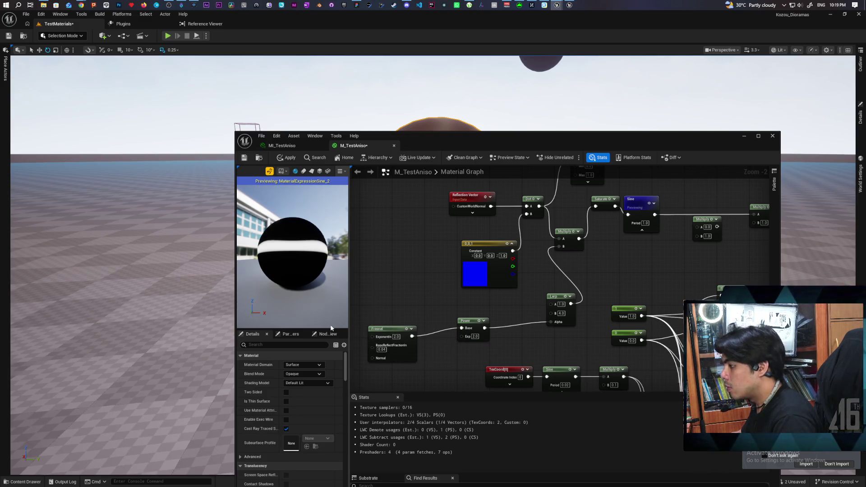
Set the Lerp's B value to 10.0 and the Fresnel exponent to 10.0
click(396, 337)
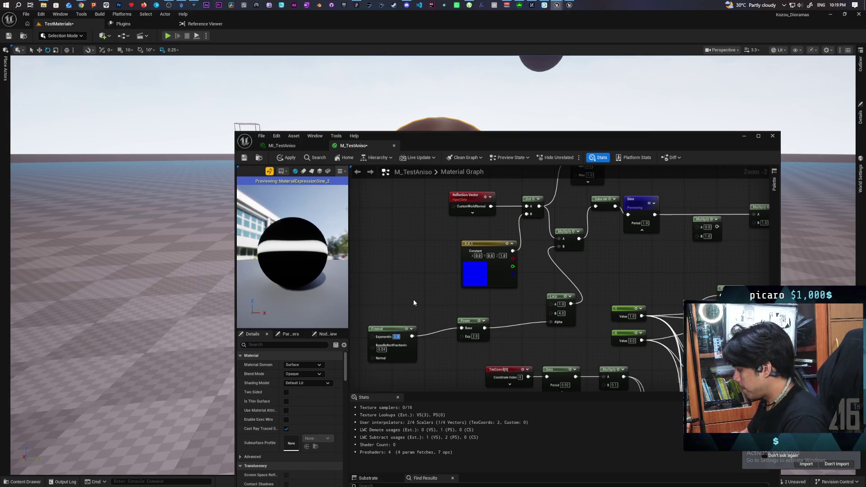
text(5)
key(Return)
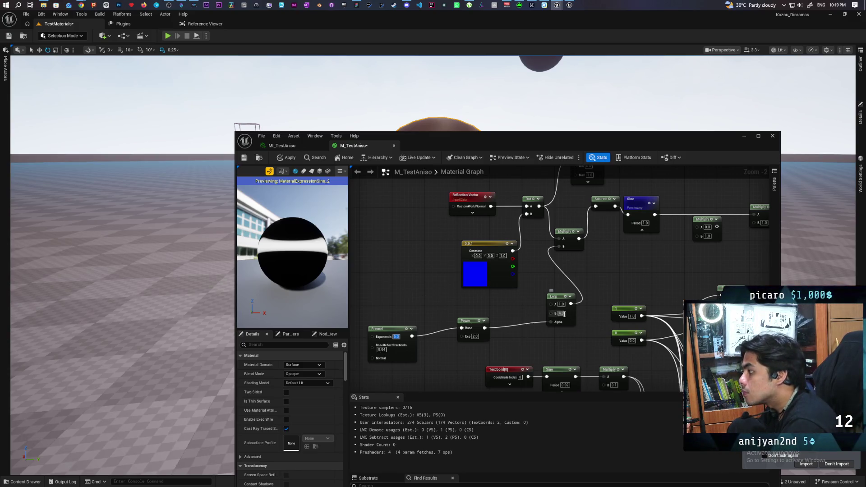
text(10)
key(Return)
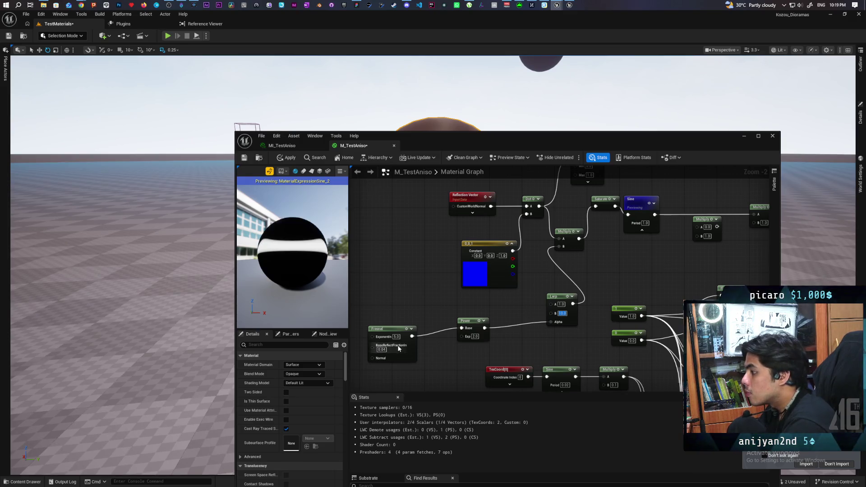
text(10)
key(Return)
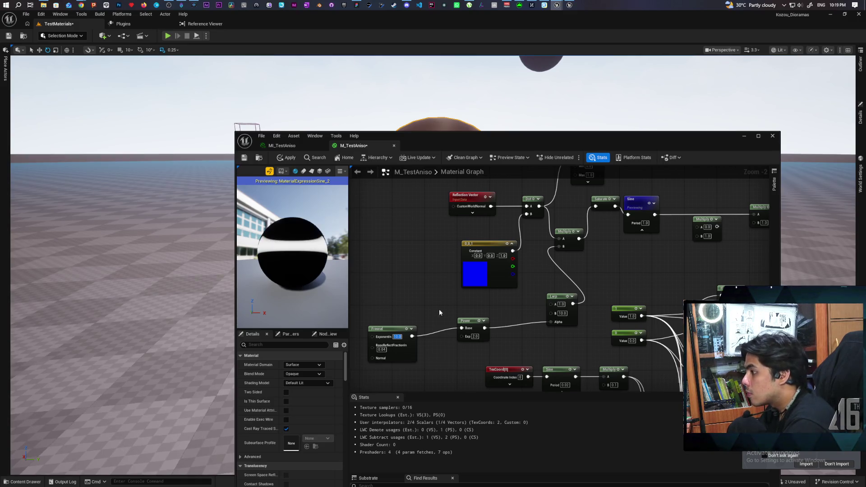
mouse_move(307, 258)
mouse_down()
mouse_move(307, 296)
mouse_move(308, 257)
mouse_move(308, 280)
mouse_up()
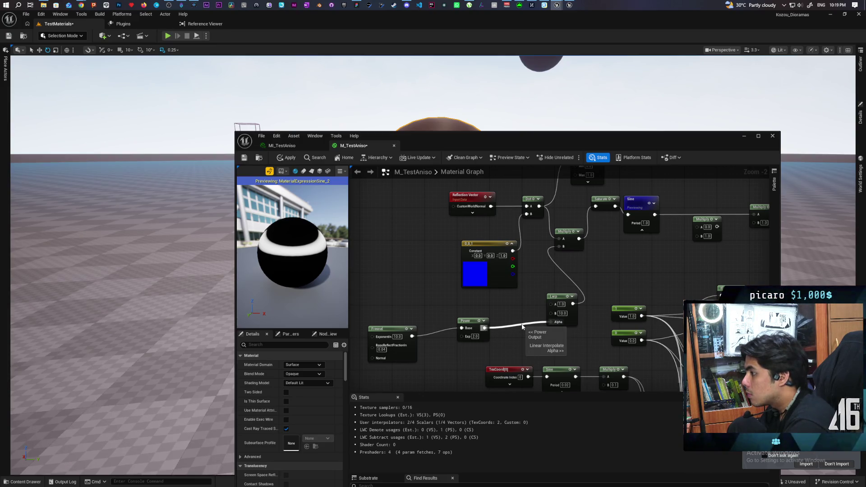
Disconnect the Lerp from Multiply's B, fix B at 3.0, and apply the material
drag(548, 278, 572, 273)
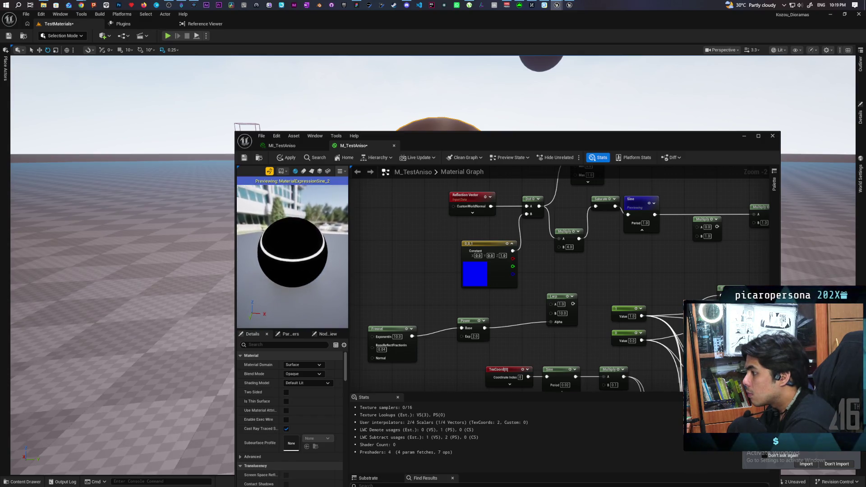
text(3)
key(Return)
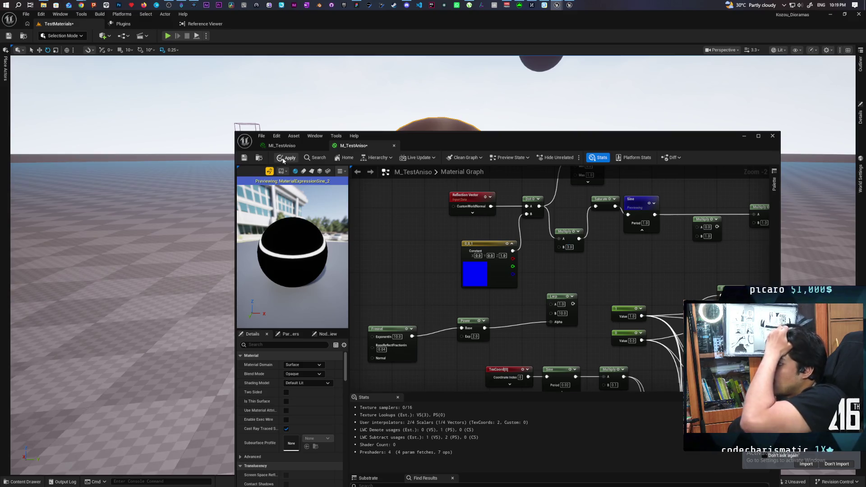
key(ctrl+s)
drag(328, 272, 280, 264)
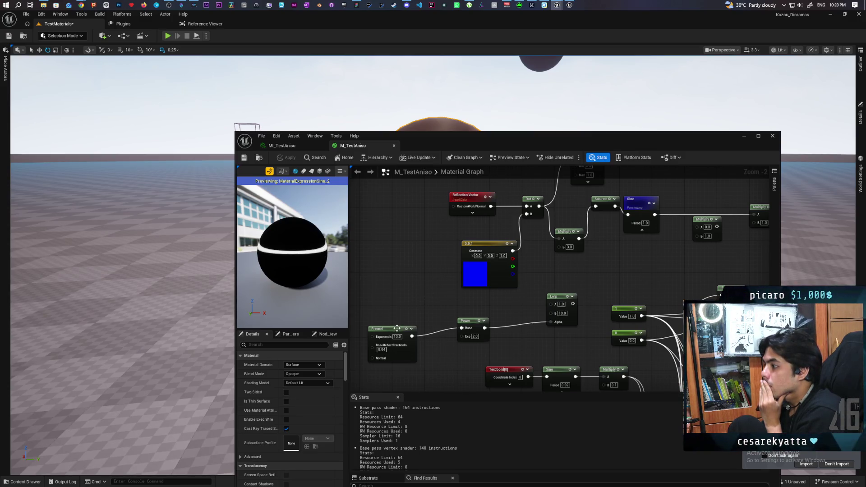
drag(590, 290, 365, 286)
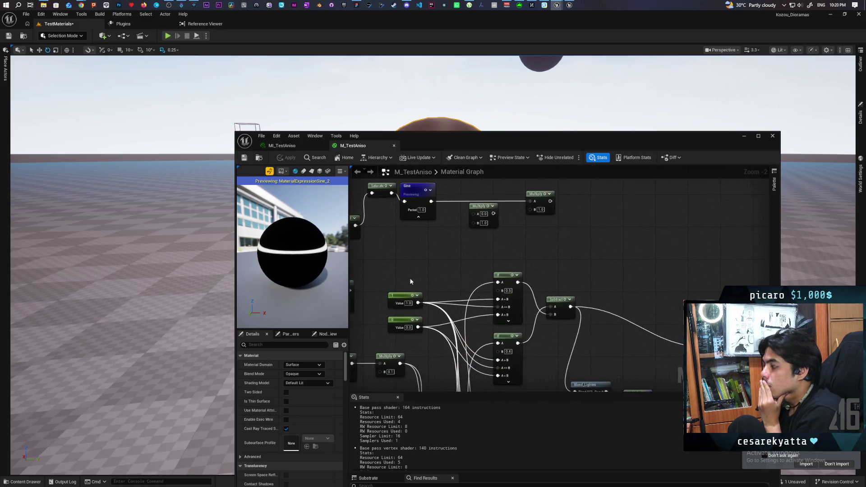
Blend Power (Base) and Sine (Blend) with Blend_Lighten into the final Multiply; Fresnel exponent 5
drag(585, 290, 544, 227)
click(562, 323)
mouse_move(378, 206)
mouse_down()
mouse_move(449, 299)
mouse_move(478, 310)
mouse_move(589, 254)
mouse_up()
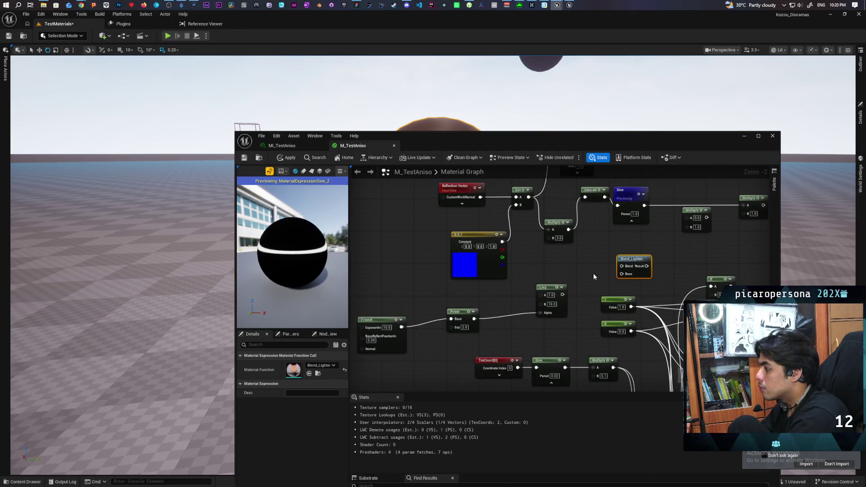
drag(549, 294, 549, 319)
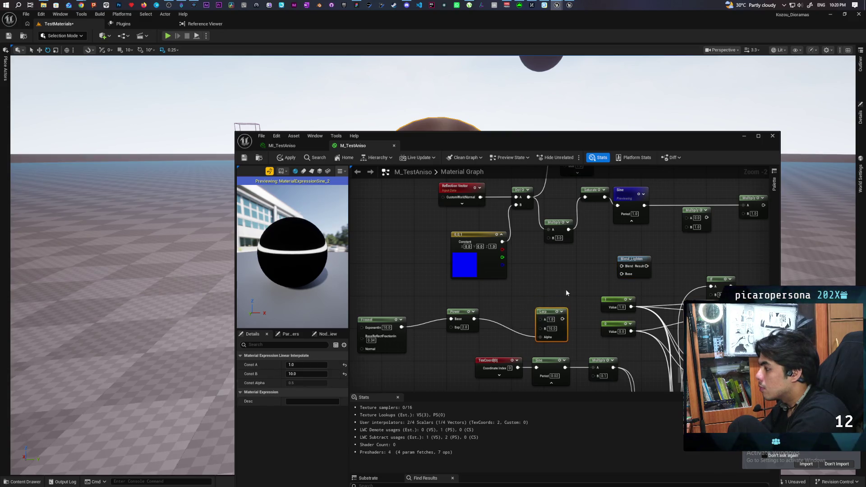
drag(473, 318, 621, 273)
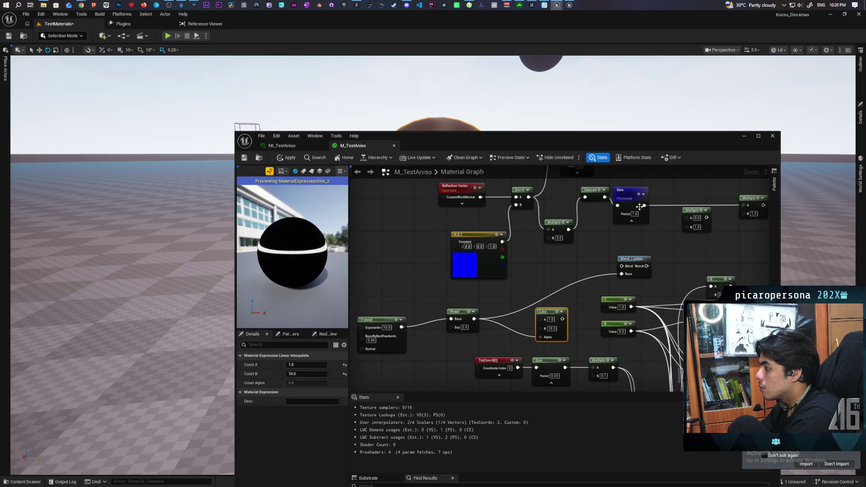
mouse_move(643, 207)
mouse_down()
mouse_move(621, 266)
mouse_move(746, 212)
mouse_move(744, 206)
mouse_up()
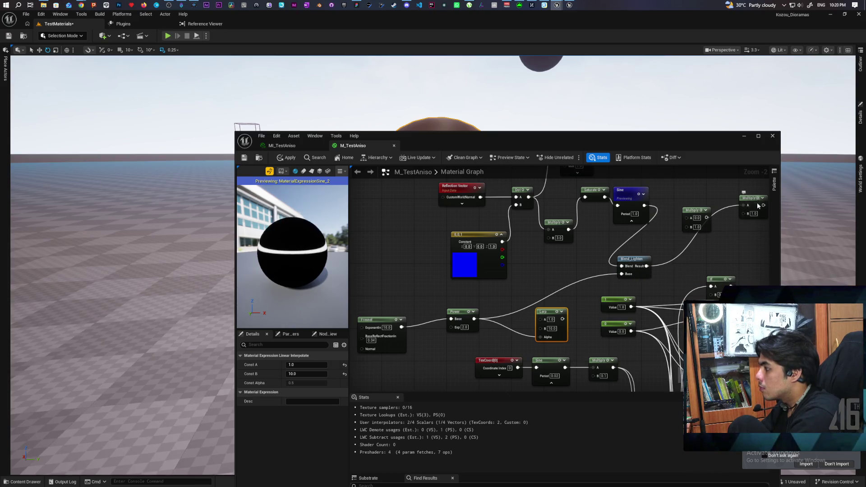
key(space)
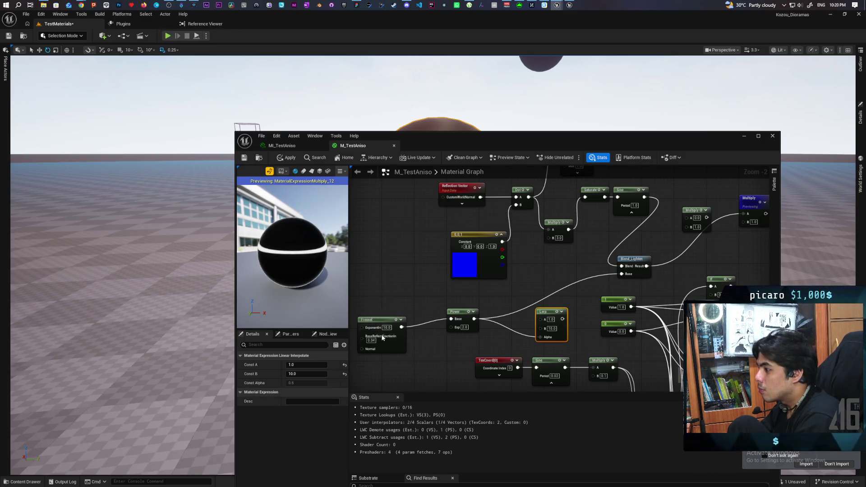
text(5)
key(Return)
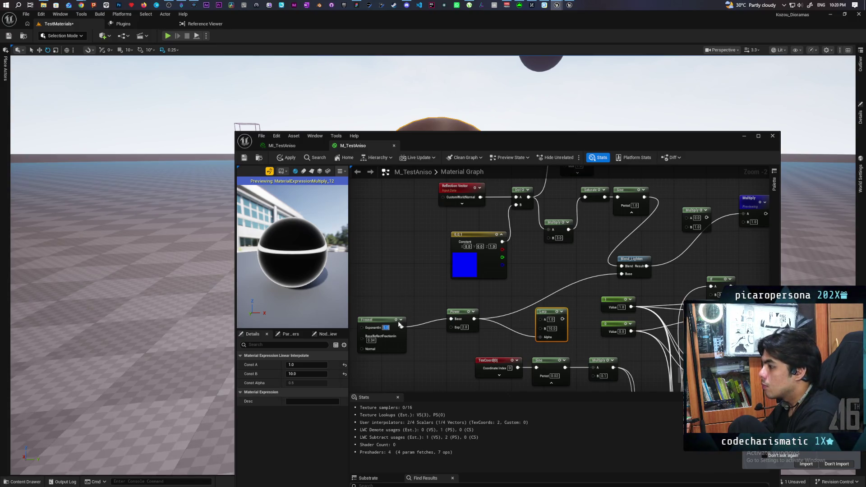
Try Fresnel exponents of 1 and 2, settling on 3
drag(381, 318, 380, 310)
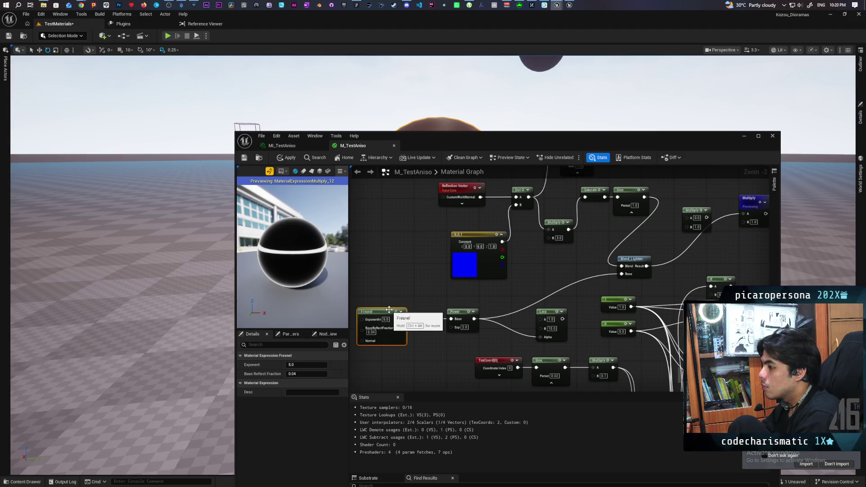
text(1)
key(Return)
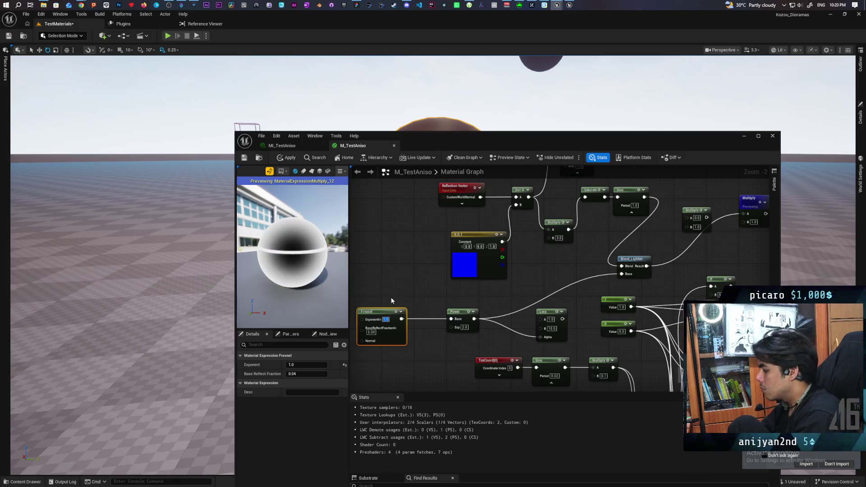
text(2)
key(Return)
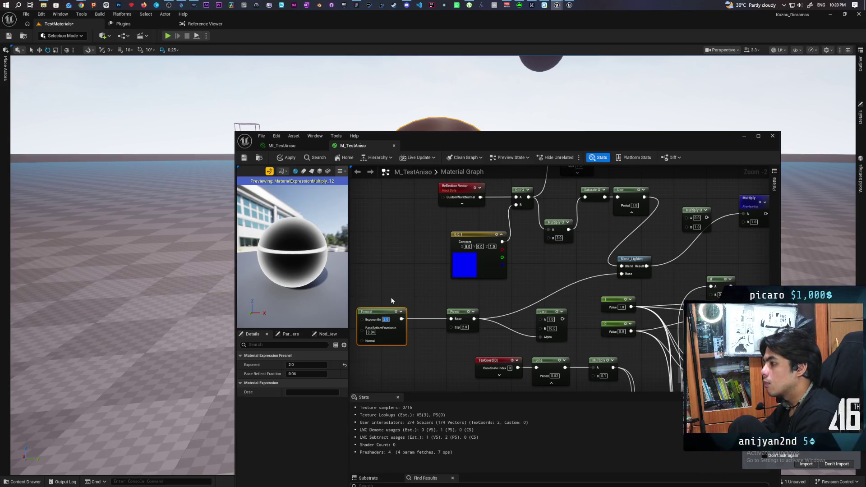
text(3)
key(Return)
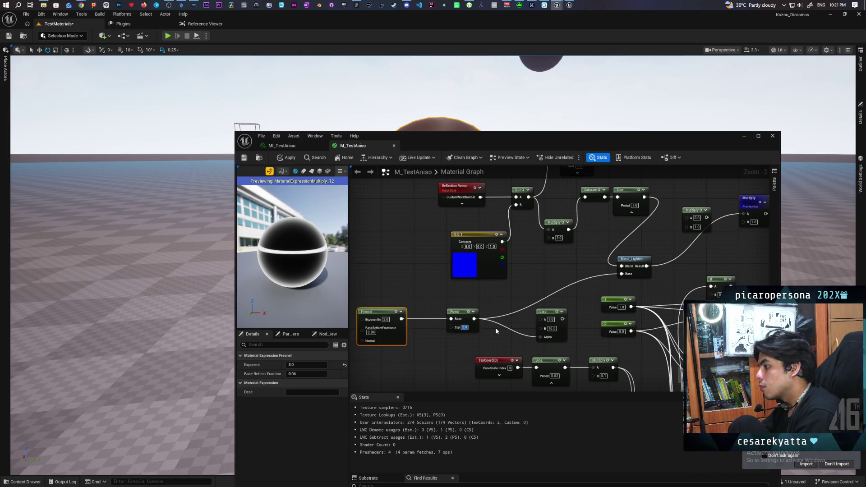
Try Power exponents of 5 and 10, then set it back to 2
text(5)
key(Return)
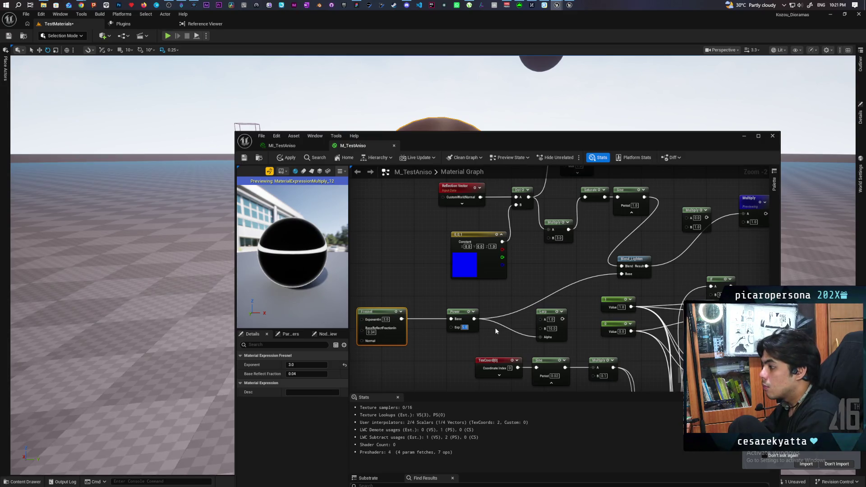
text(10)
key(Return)
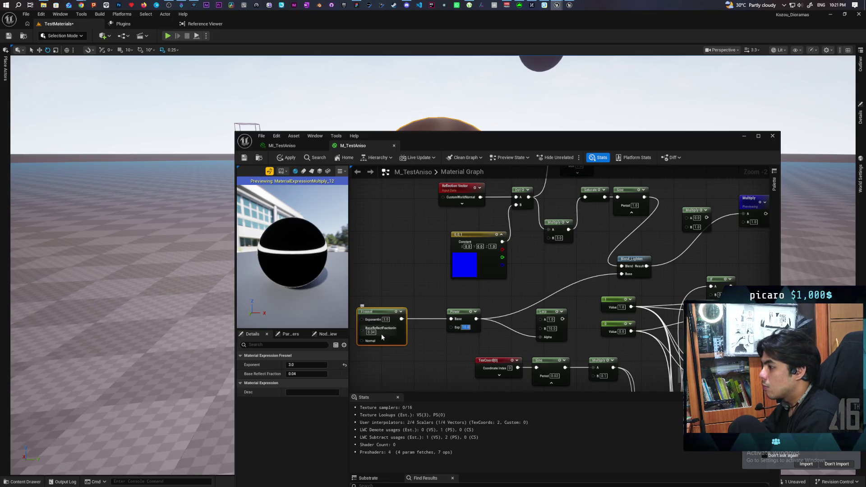
text(2)
key(Return)
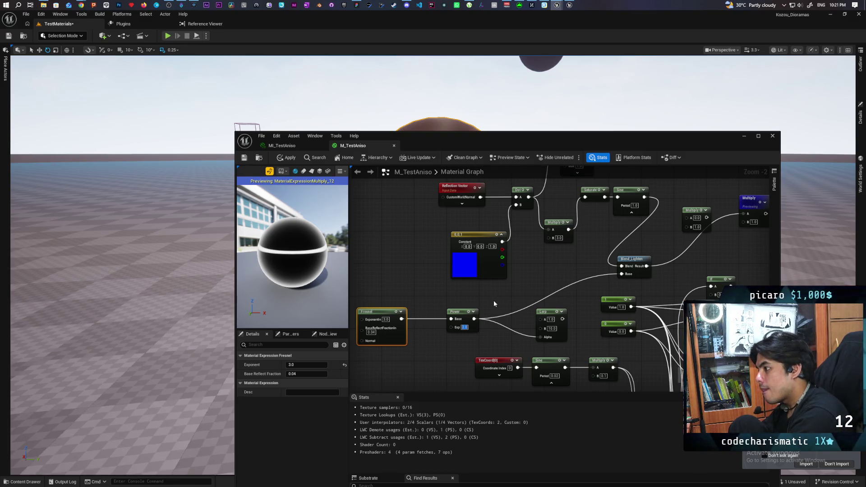
Add a Step node off Power into Blend_Lighten's Base, threshold 0.1 after trying 0.5
drag(473, 319, 493, 310)
text(step)
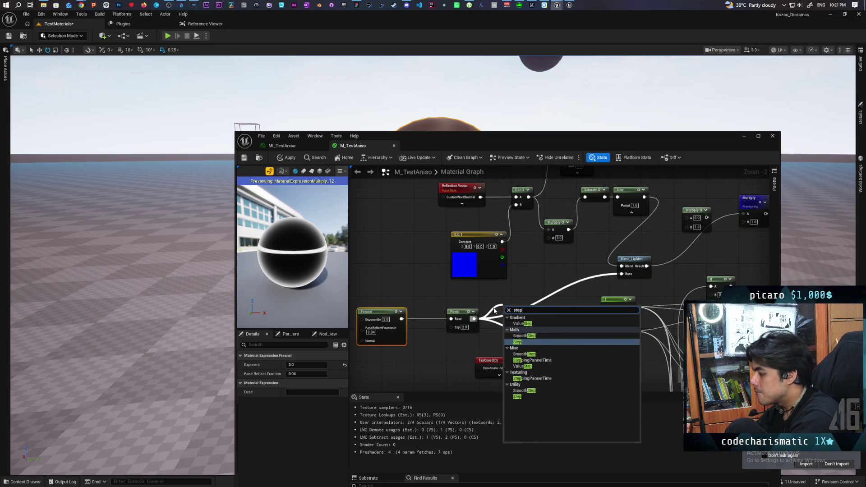
key(Return)
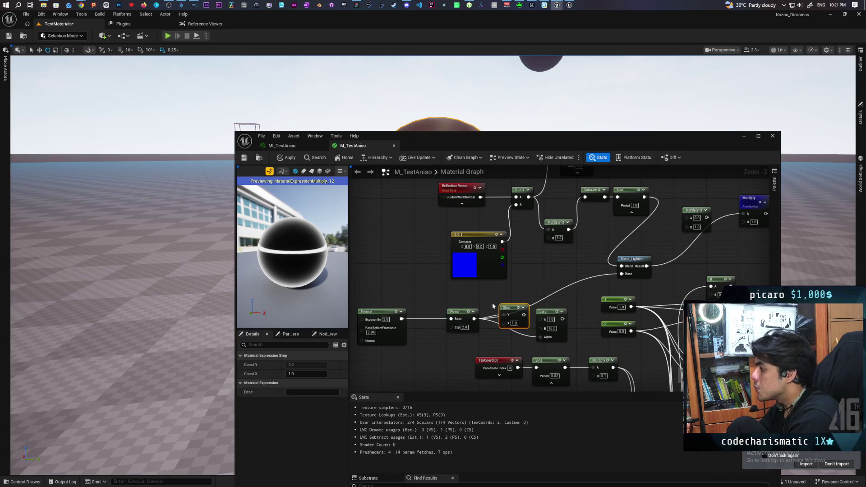
drag(507, 306, 511, 294)
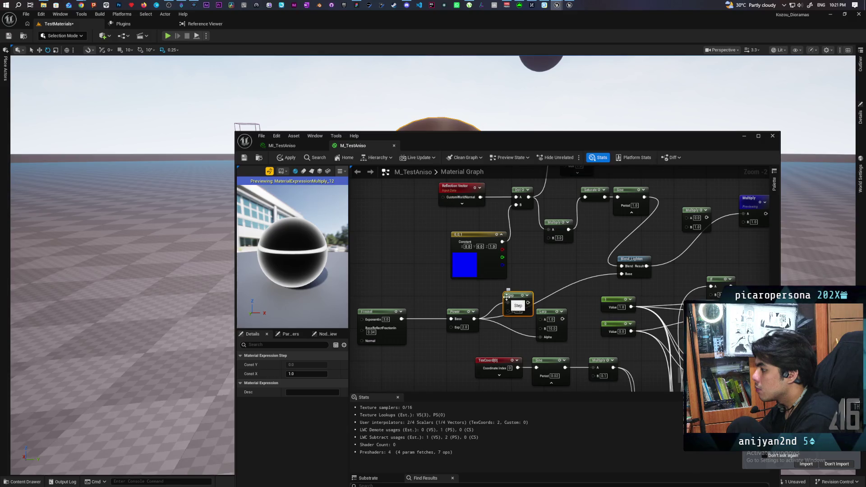
drag(528, 302, 621, 273)
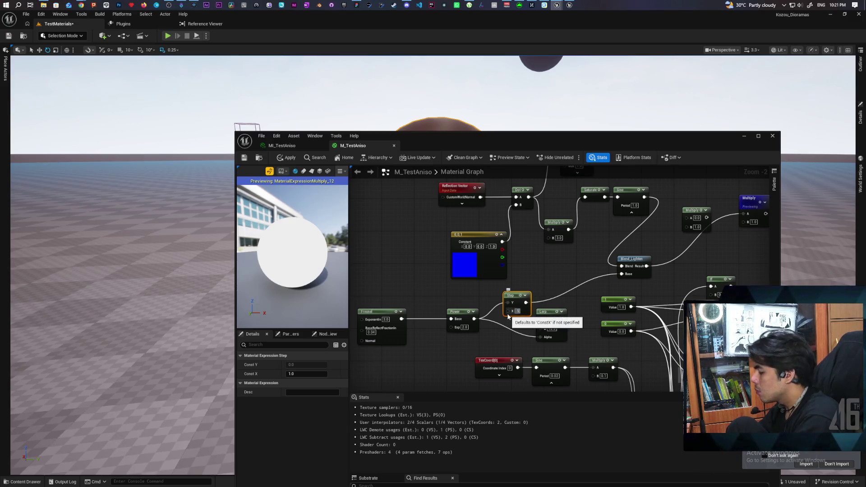
text(0.5)
key(Return)
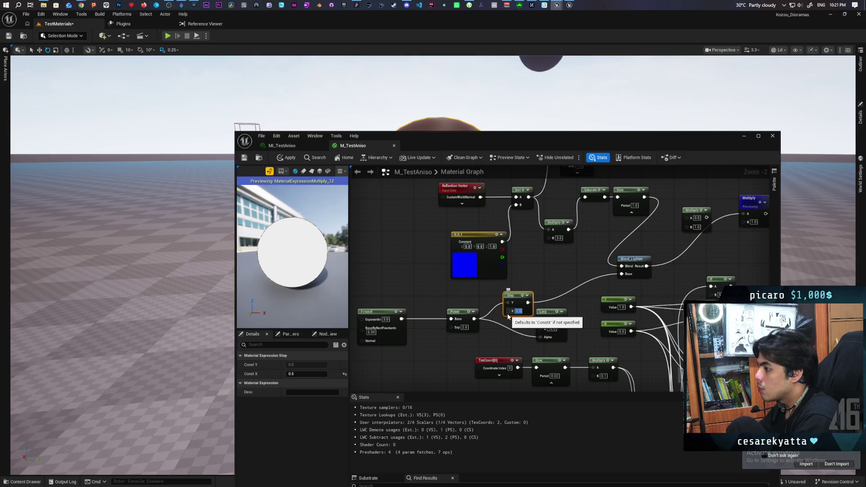
text(0.1)
key(Return)
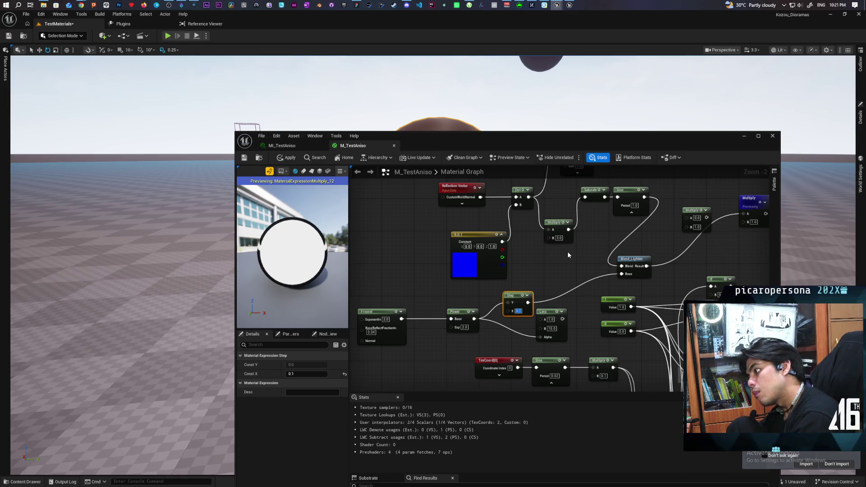
Compare the Step, Power and Sine outputs on the preview sphere
click(521, 296)
key(space)
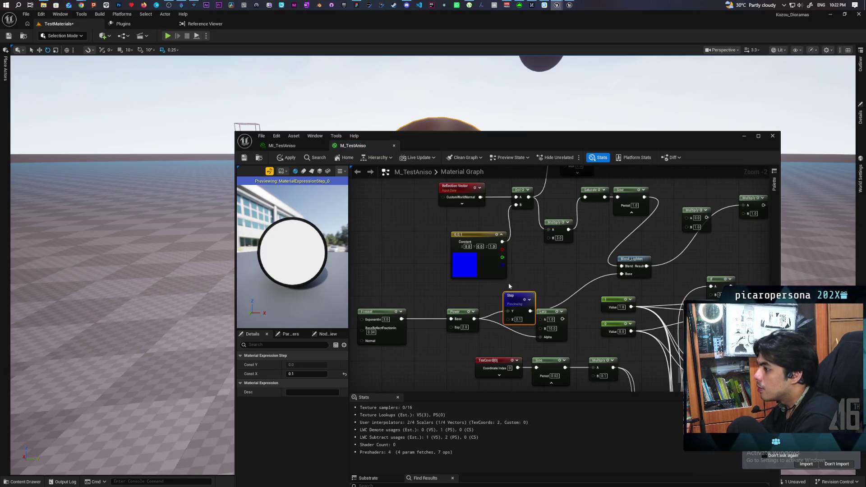
key(space)
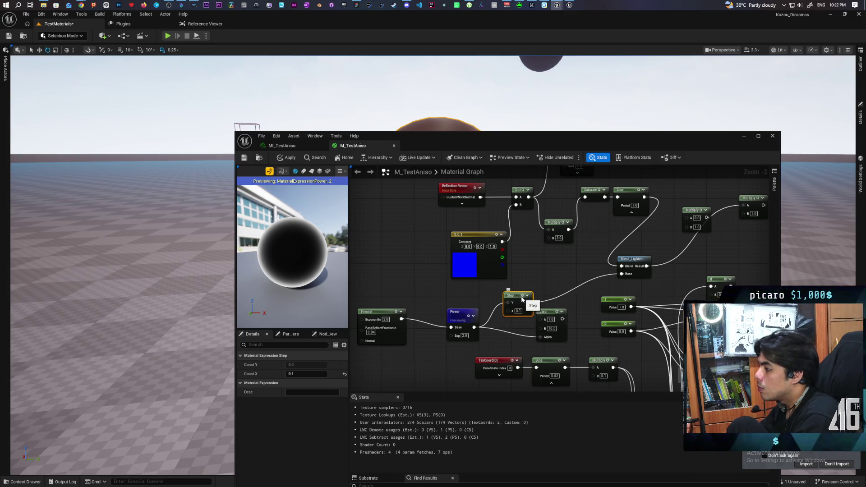
key(space)
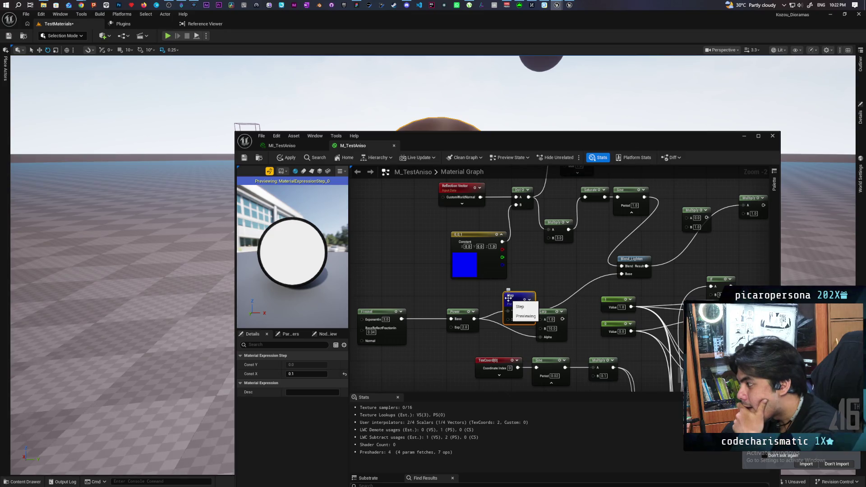
drag(508, 297, 372, 326)
key(space)
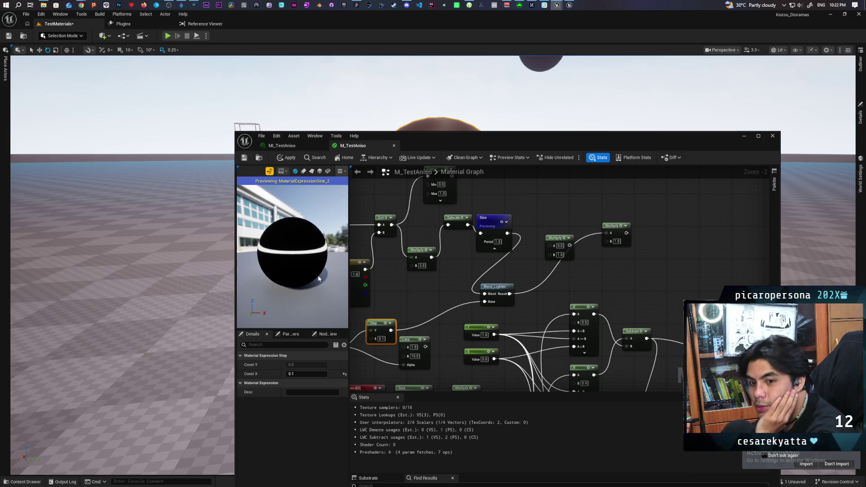
mouse_move(396, 275)
mouse_down()
mouse_move(419, 311)
mouse_move(547, 279)
mouse_move(545, 305)
mouse_move(517, 313)
mouse_up()
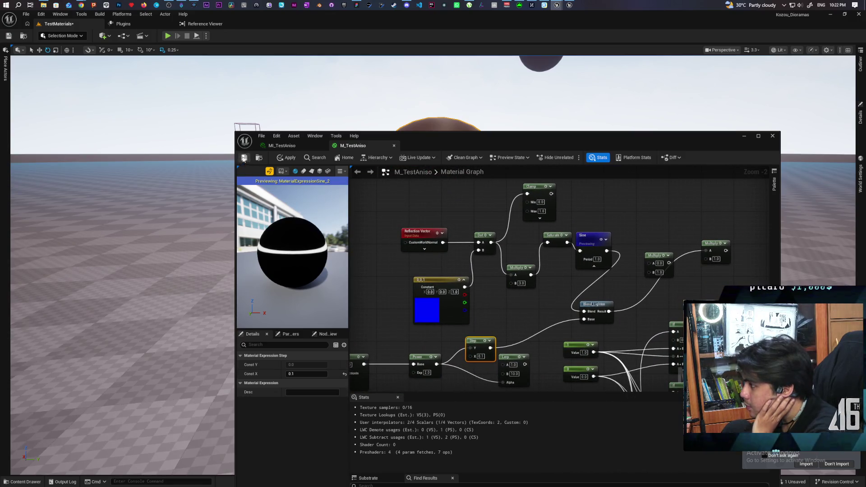
Connect the Sine output to the Lerp near the material output, then view the full material
scroll(541, 293, down, 2)
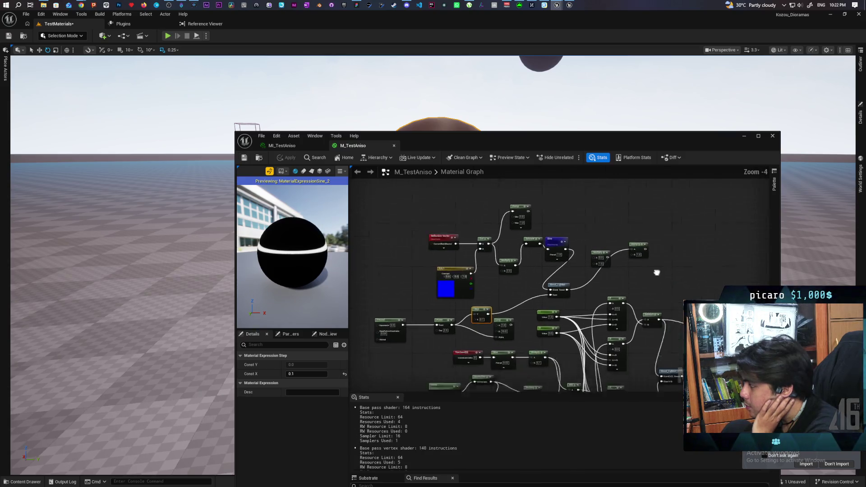
mouse_move(558, 193)
mouse_down()
mouse_move(547, 212)
mouse_move(444, 282)
mouse_move(433, 249)
mouse_move(599, 190)
mouse_move(570, 332)
mouse_move(532, 245)
mouse_move(505, 264)
mouse_up()
mouse_move(393, 234)
mouse_down()
mouse_move(428, 316)
mouse_move(512, 386)
mouse_move(632, 311)
mouse_move(658, 316)
mouse_up()
mouse_move(597, 297)
mouse_down()
mouse_move(565, 344)
mouse_move(416, 194)
mouse_up()
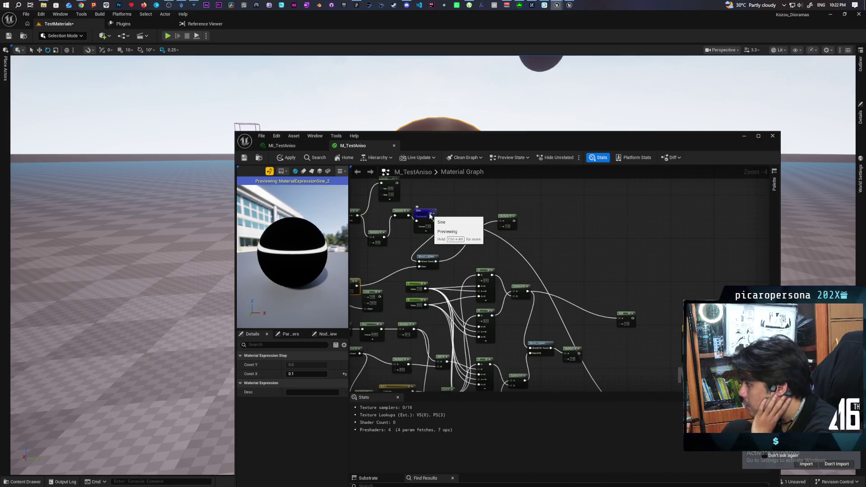
key(space)
drag(472, 144, 469, 196)
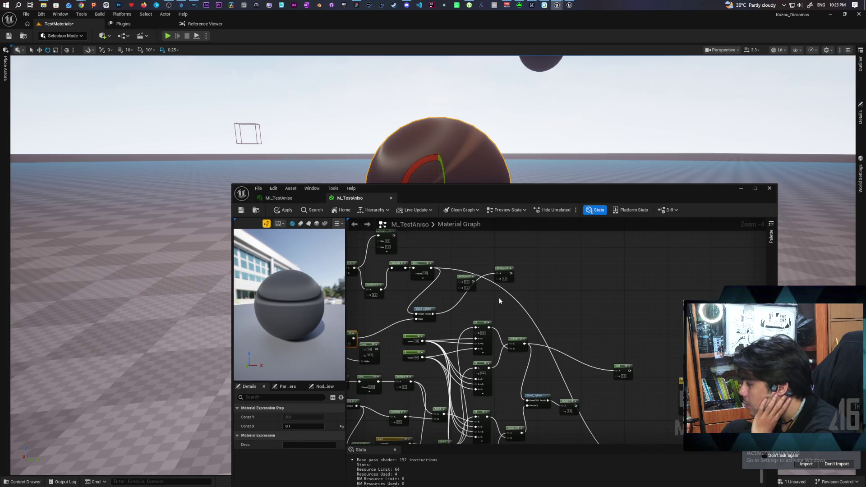
drag(597, 306, 610, 290)
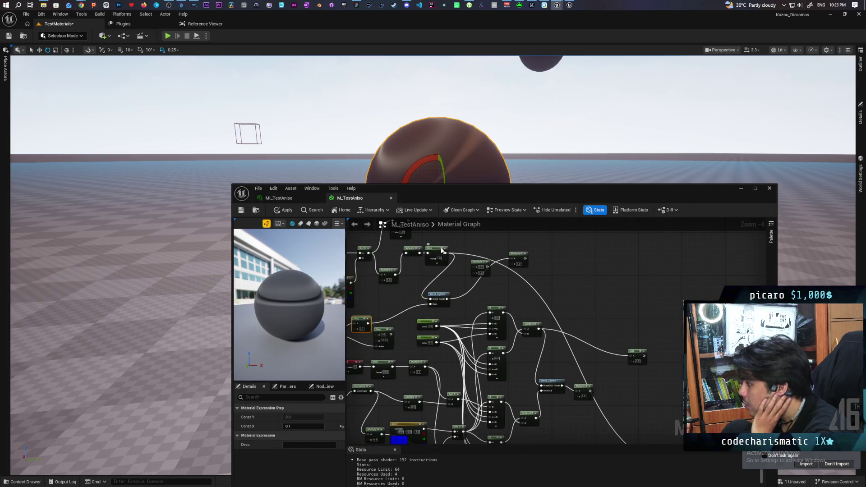
key(space)
mouse_move(448, 256)
mouse_down()
mouse_move(491, 320)
mouse_move(456, 285)
mouse_up()
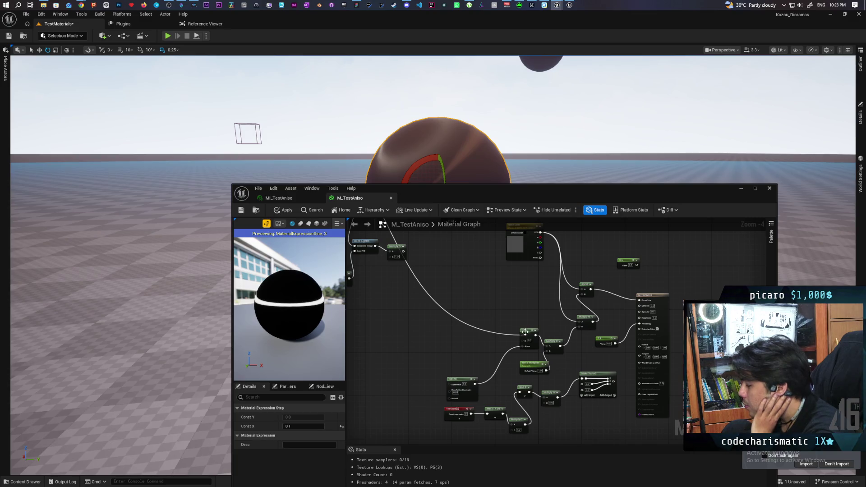
key(space)
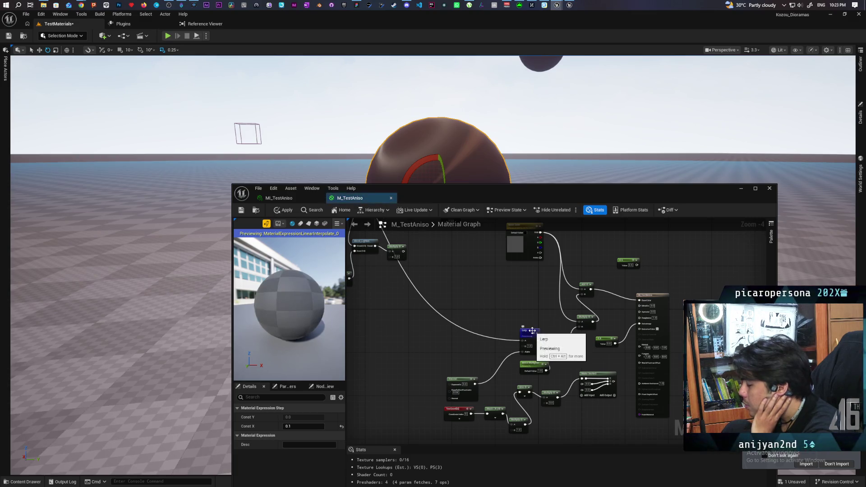
mouse_move(395, 332)
mouse_down()
mouse_move(406, 324)
mouse_move(450, 406)
mouse_move(532, 410)
mouse_move(494, 337)
mouse_move(372, 314)
mouse_up()
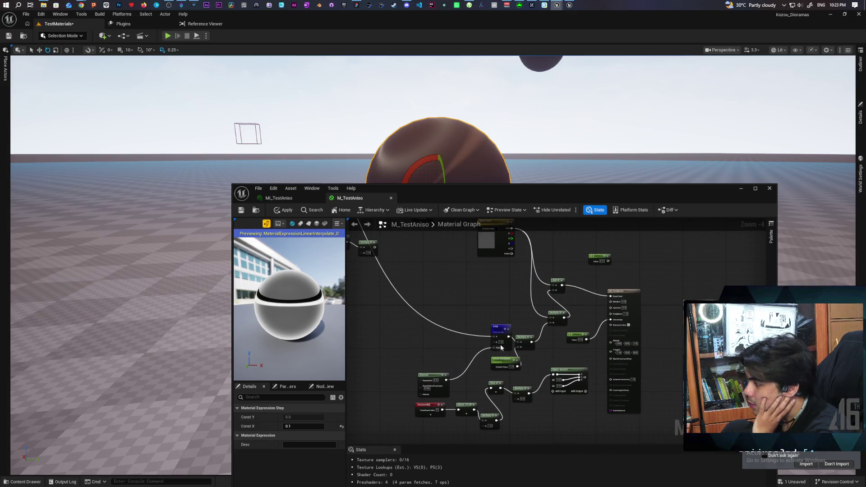
mouse_move(464, 338)
mouse_down()
mouse_move(546, 373)
mouse_move(512, 301)
mouse_move(491, 297)
mouse_move(586, 350)
mouse_move(535, 321)
mouse_up()
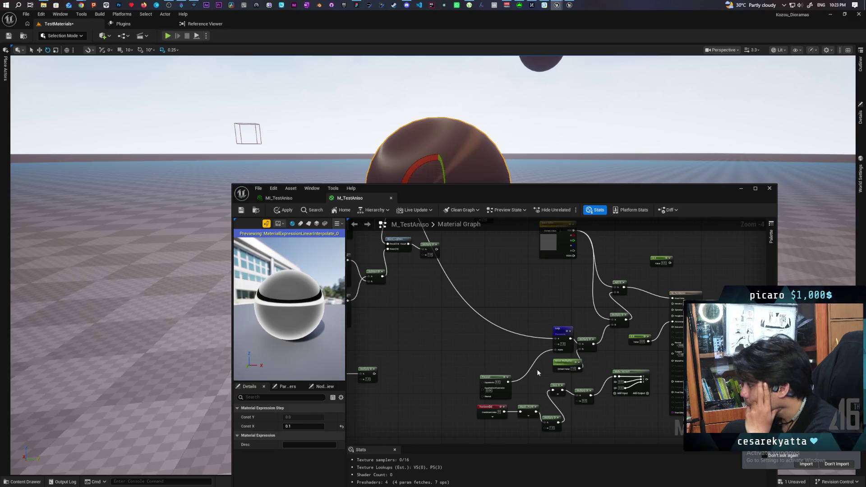
click(503, 378)
key(space)
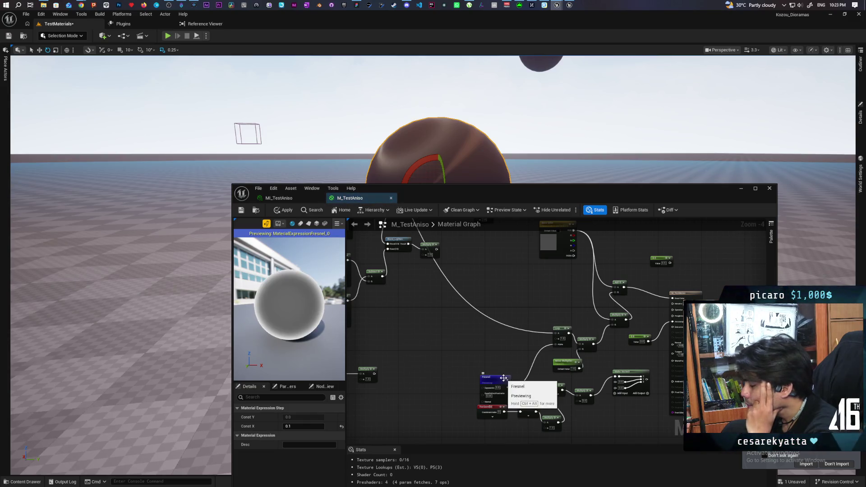
click(565, 329)
key(space)
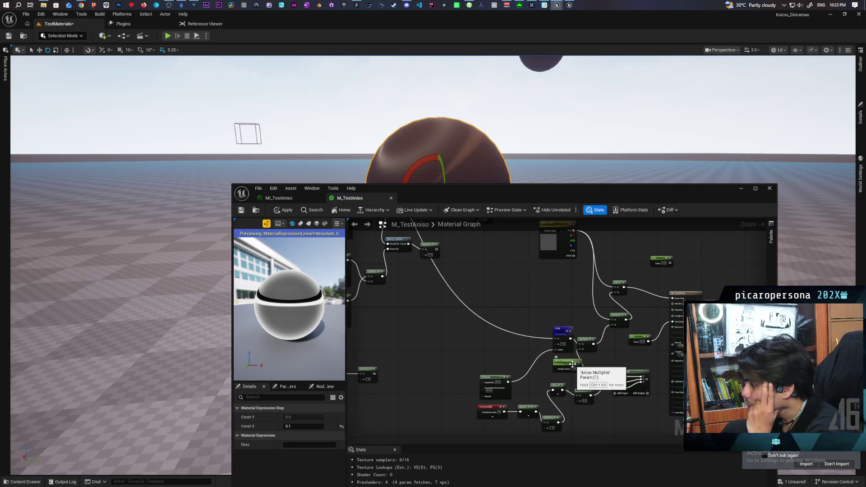
mouse_move(517, 353)
mouse_down()
mouse_move(461, 351)
mouse_move(444, 386)
mouse_move(516, 384)
mouse_move(518, 400)
mouse_move(582, 419)
mouse_move(602, 444)
mouse_move(589, 444)
mouse_move(576, 421)
mouse_move(466, 374)
mouse_up()
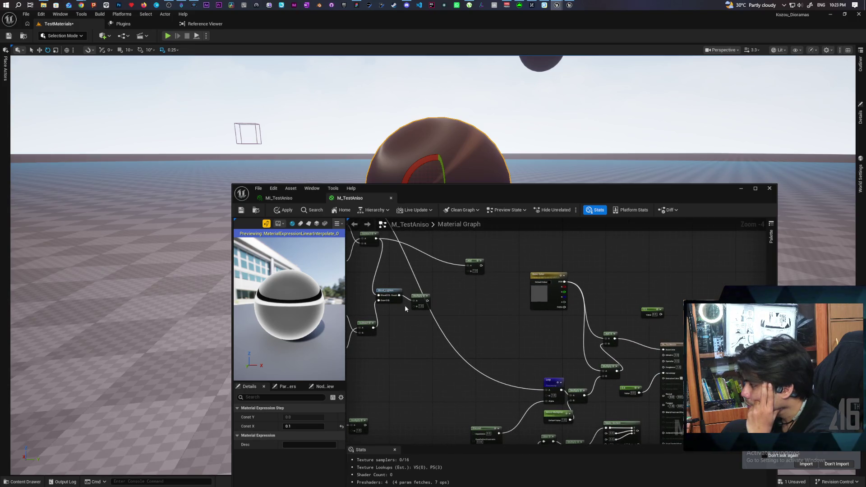
Connect the Multiply output to the Lerp input and briefly preview the Multiply result
mouse_move(428, 300)
mouse_down()
mouse_move(417, 347)
mouse_move(549, 393)
mouse_up()
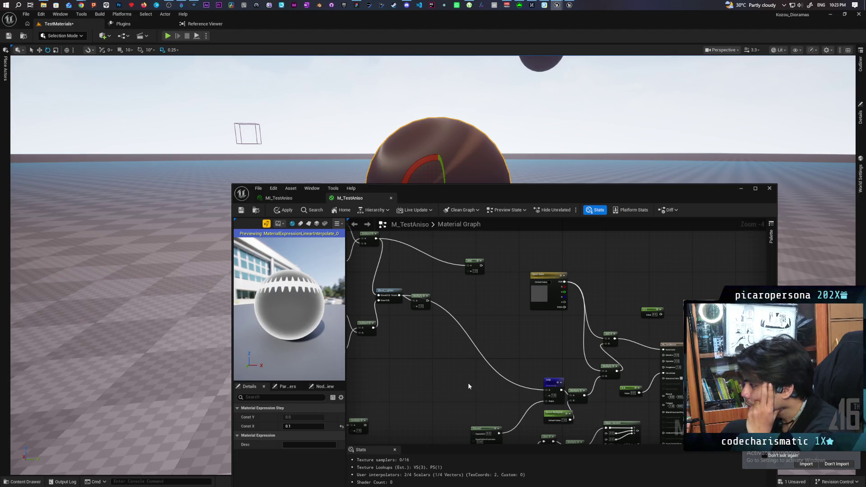
drag(440, 379, 454, 374)
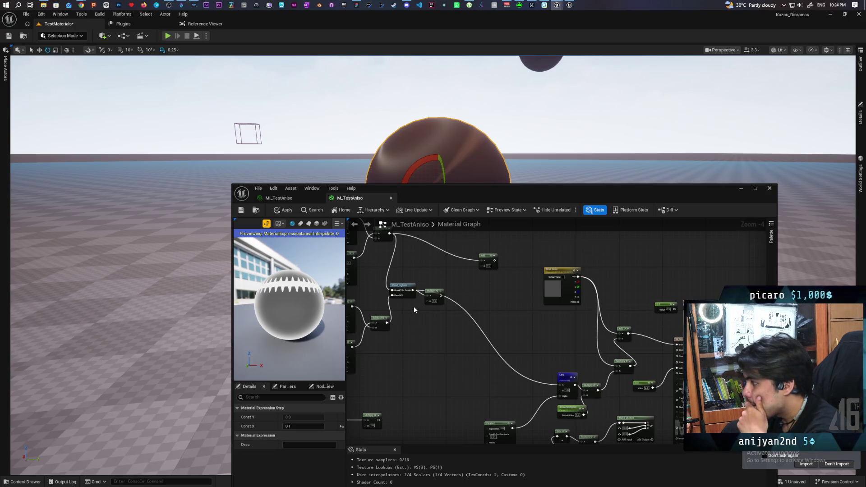
drag(411, 326, 424, 345)
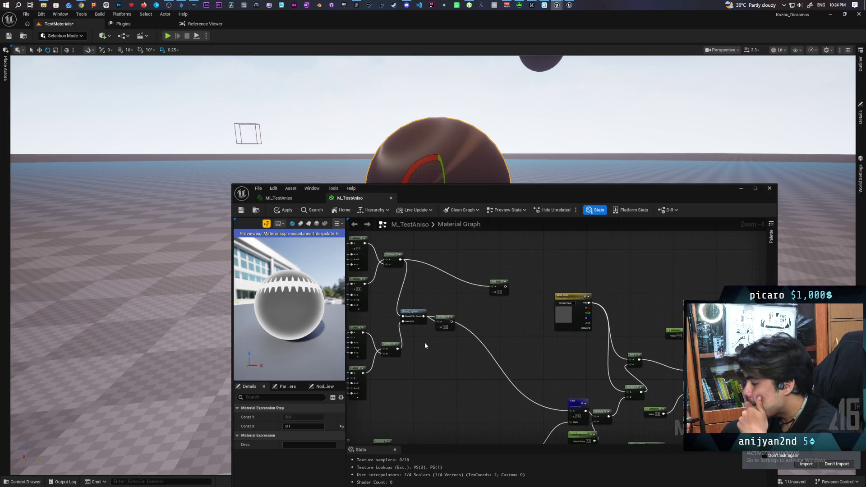
click(449, 320)
key(space)
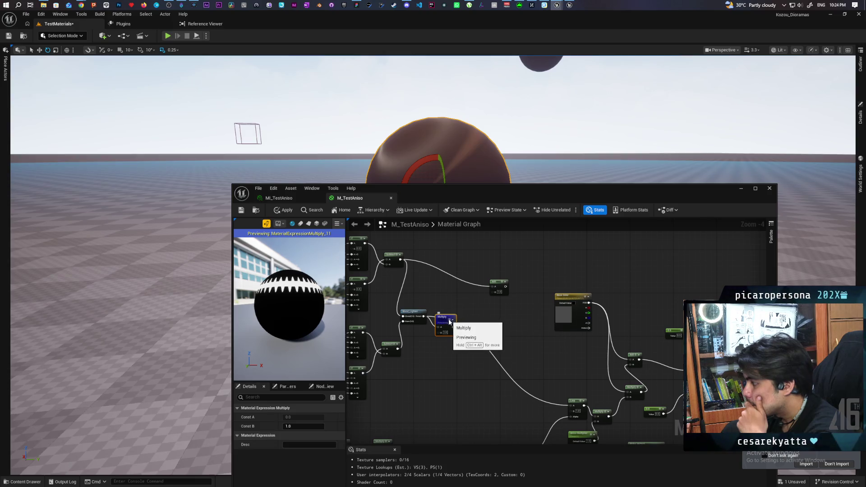
key(space)
Preview the Sine node's output on the material preview sphere
drag(449, 321, 527, 364)
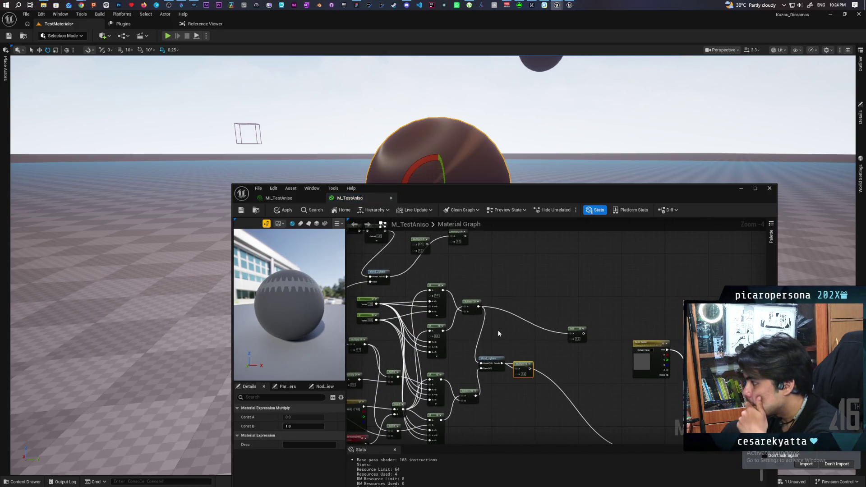
mouse_move(485, 323)
mouse_down()
mouse_move(464, 290)
mouse_move(442, 295)
mouse_up()
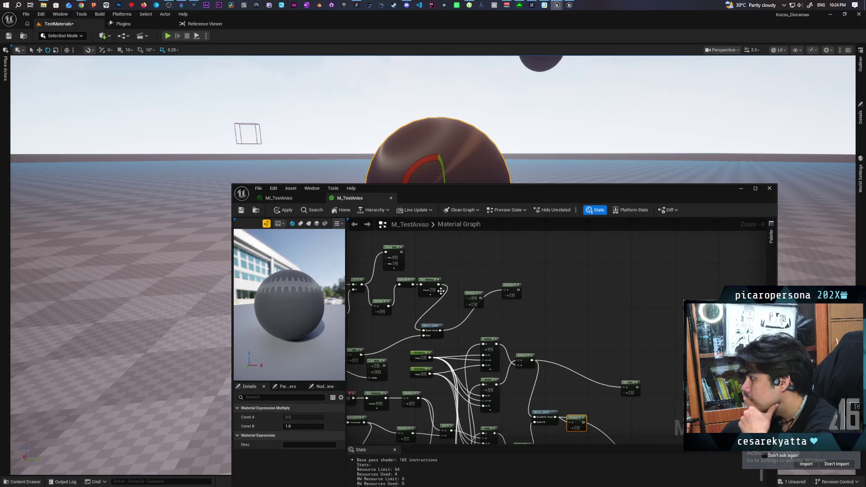
key(space)
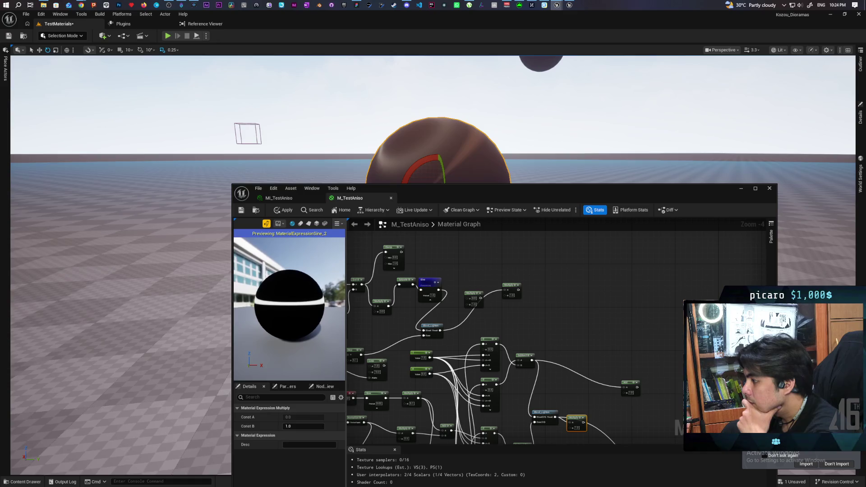
drag(416, 318, 459, 315)
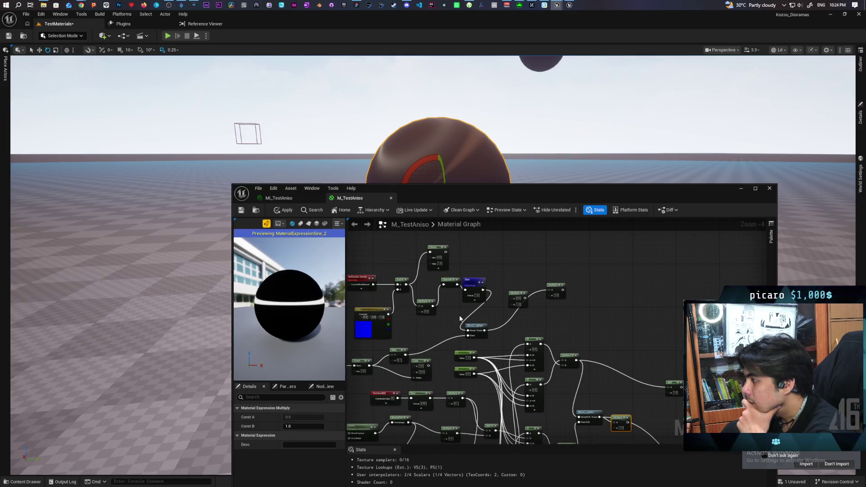
scroll(450, 301, up, 2)
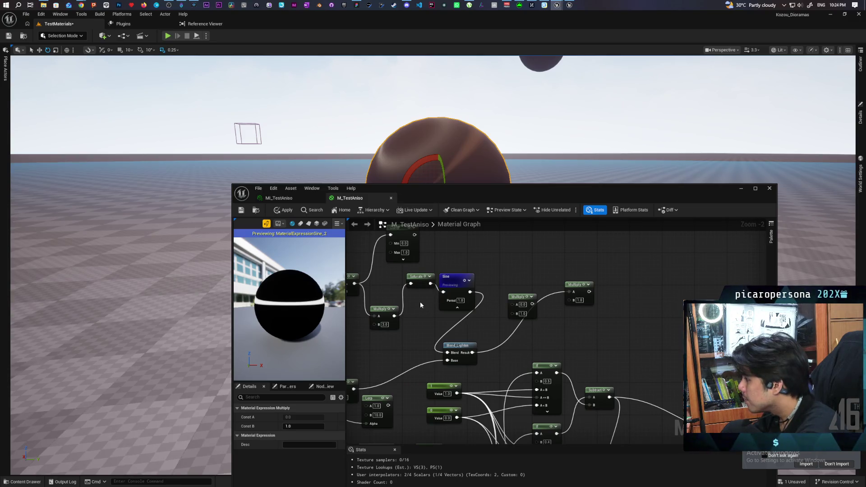
Shift the two Multiply nodes right and rewire Saturate's output toward the material output
drag(471, 340, 521, 311)
scroll(448, 278, down, 3)
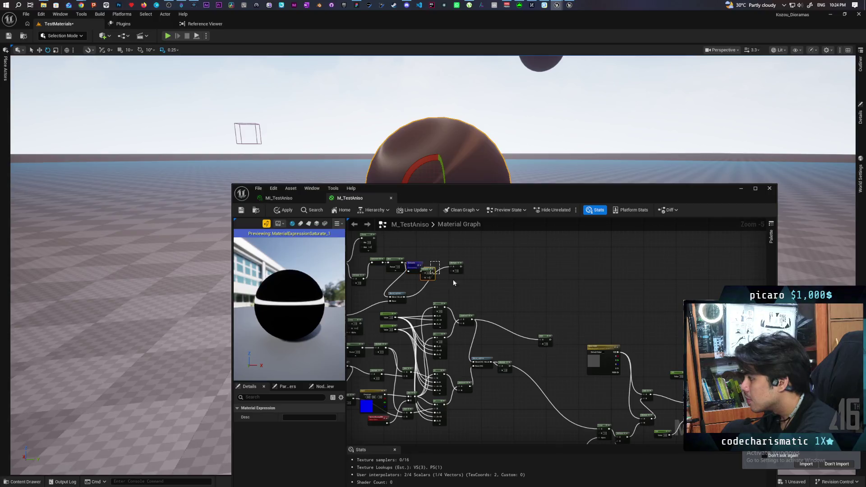
drag(460, 265, 486, 266)
click(413, 280)
mouse_move(419, 270)
mouse_down()
mouse_move(505, 323)
mouse_move(600, 431)
mouse_up()
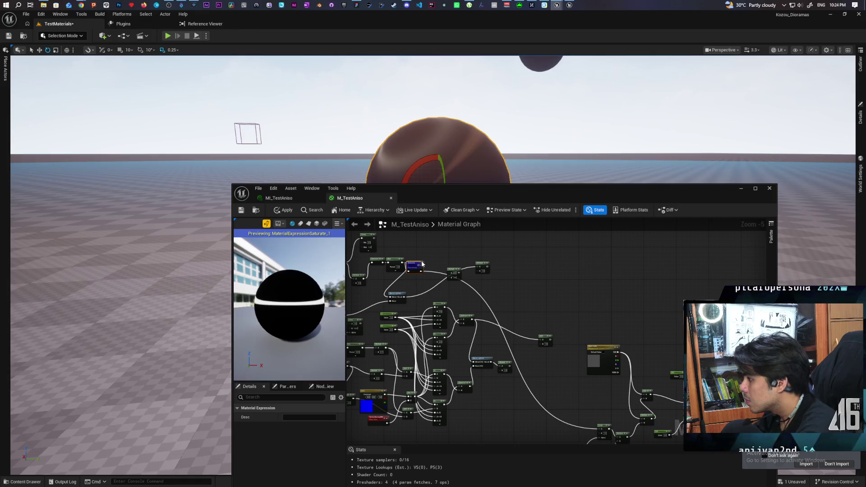
key(space)
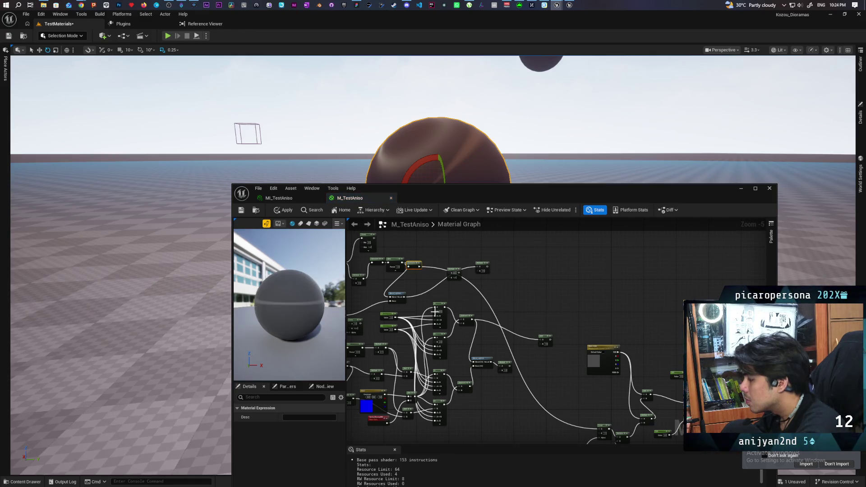
Orbit the preview sphere to inspect the faint grey band
scroll(297, 317, up, 5)
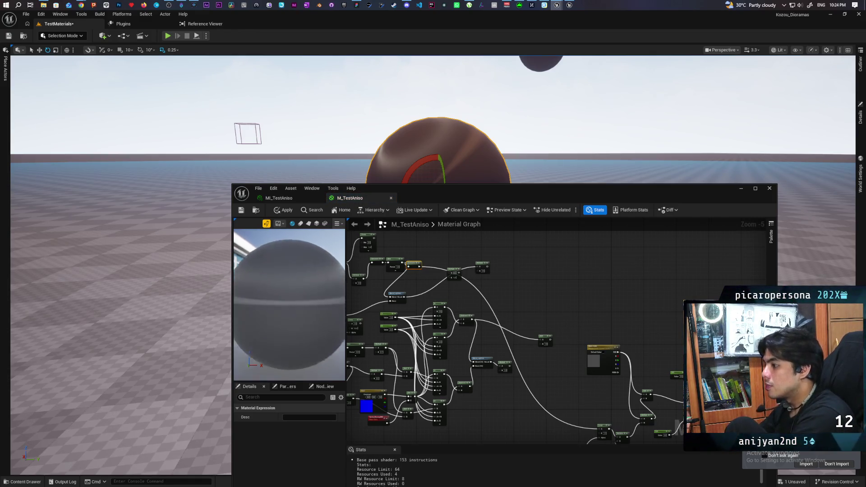
scroll(289, 304, down, 5)
drag(303, 299, 348, 294)
drag(559, 312, 512, 296)
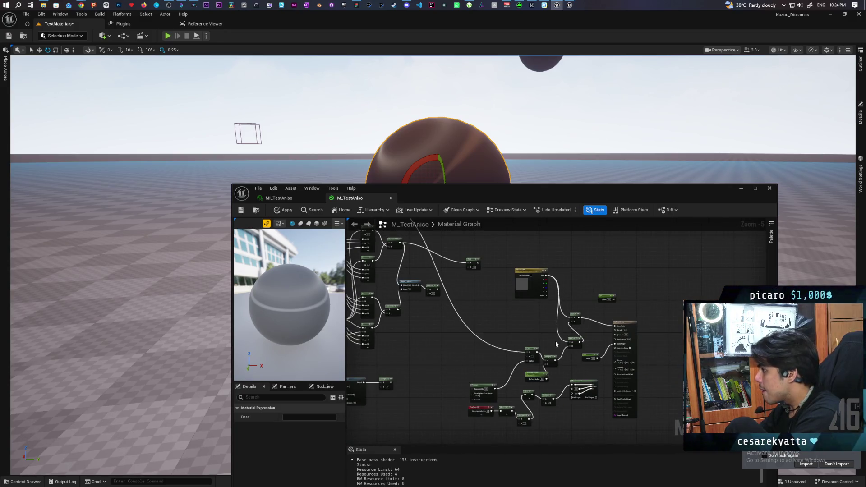
scroll(616, 354, up, 3)
Break the 0.8-to-Anisotropy wire, apply M_TestAniso, and lower the editor window
alt+click(595, 354)
click(284, 210)
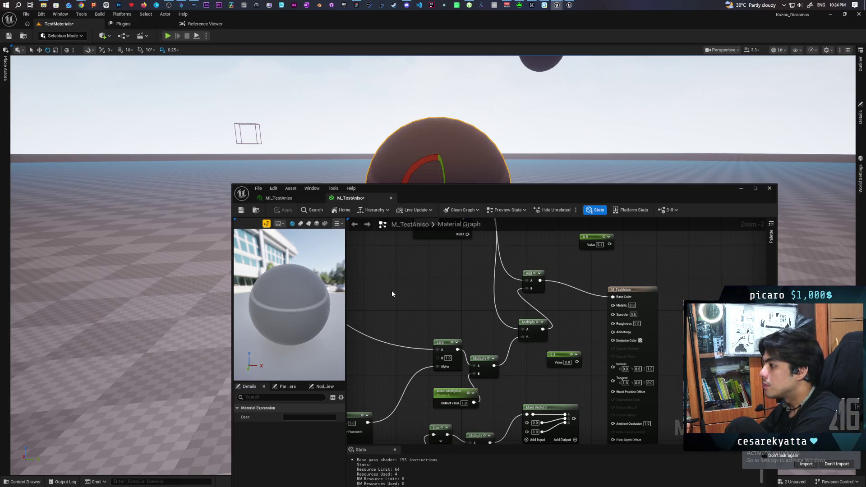
drag(493, 199, 483, 283)
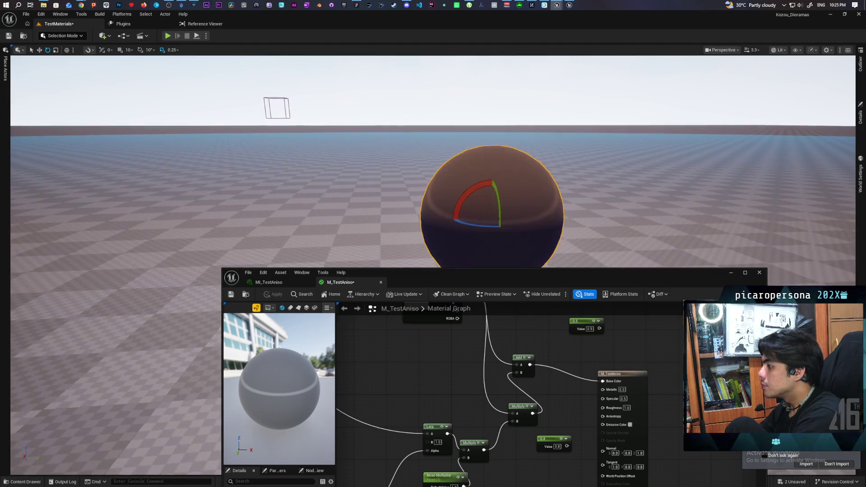
Set the band Multiply node's B value to 2.0 and apply it
drag(495, 272, 486, 303)
drag(396, 410, 468, 381)
scroll(468, 382, down, 2)
drag(498, 423, 523, 386)
scroll(496, 412, up, 2)
scroll(477, 414, up, 3)
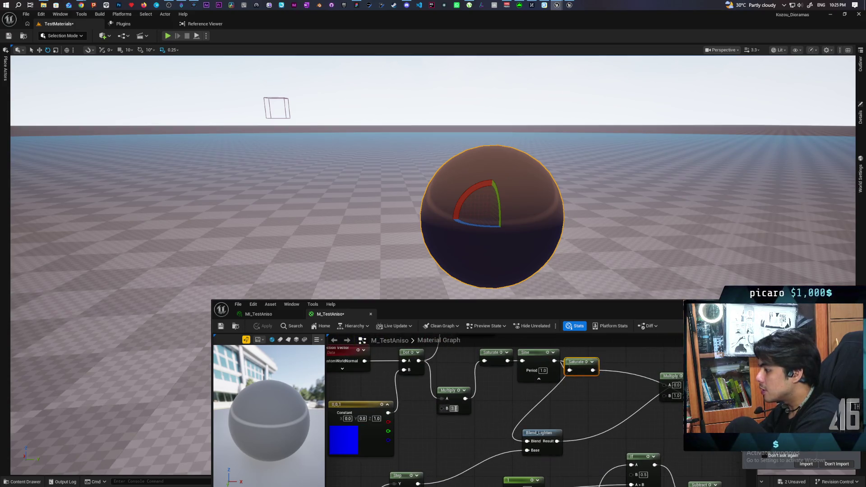
text(2)
key(Return)
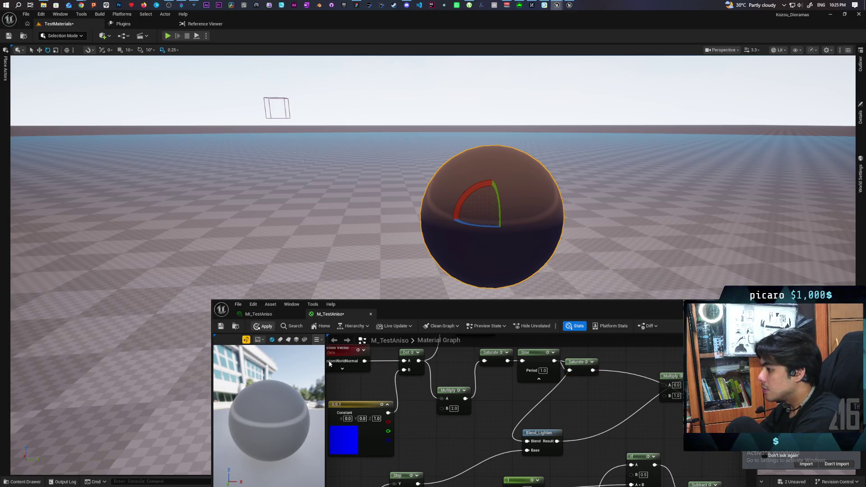
key(ctrl+s)
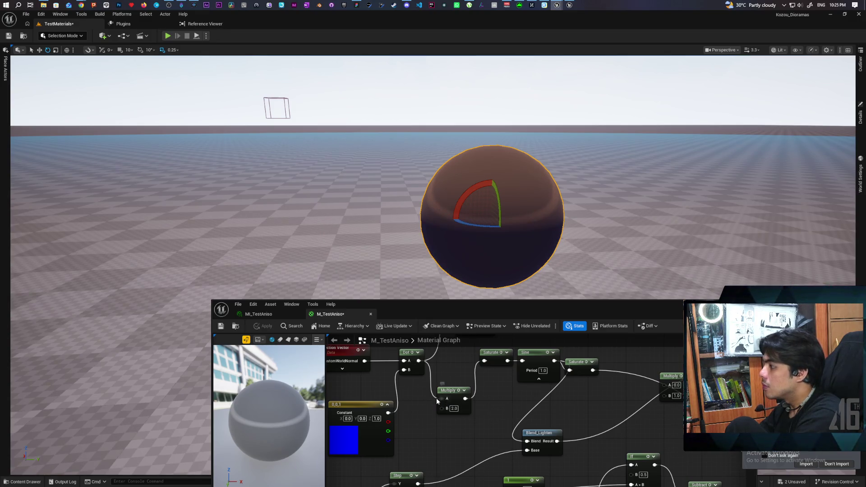
Try a Multiply B value of 1.0 and apply it to the material
text(1)
key(Return)
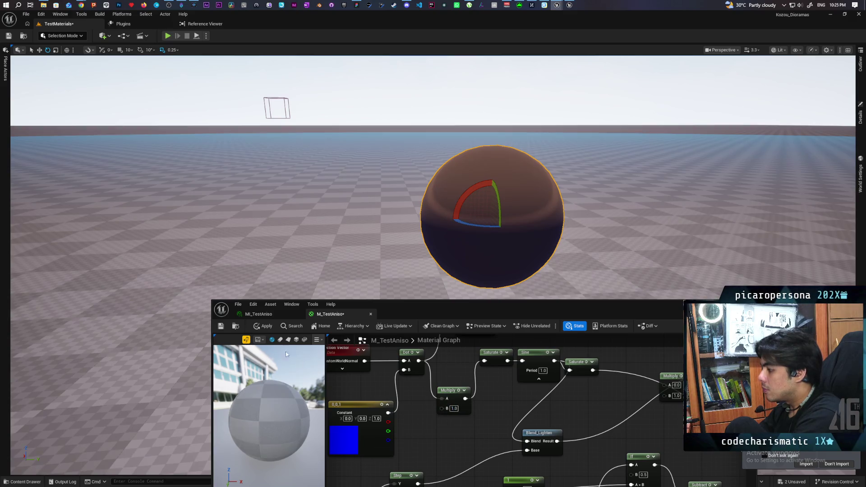
click(259, 332)
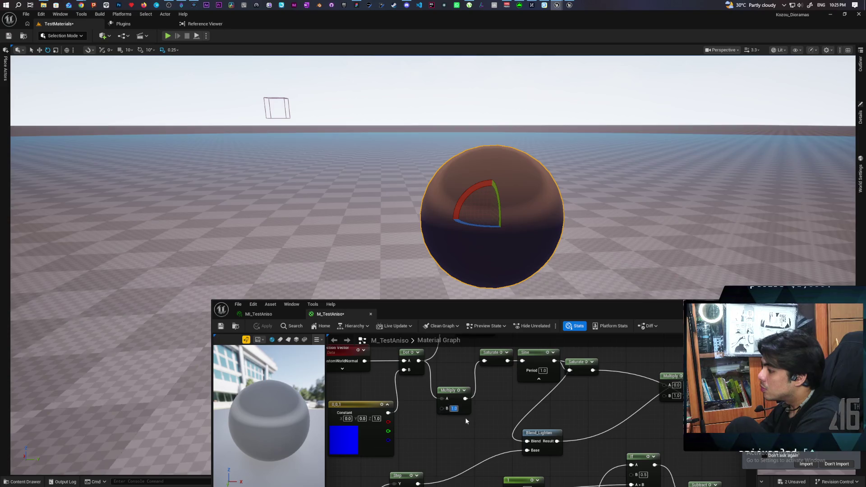
Restore Multiply B to 2.0, apply, and save M_TestAniso
text(2)
key(Return)
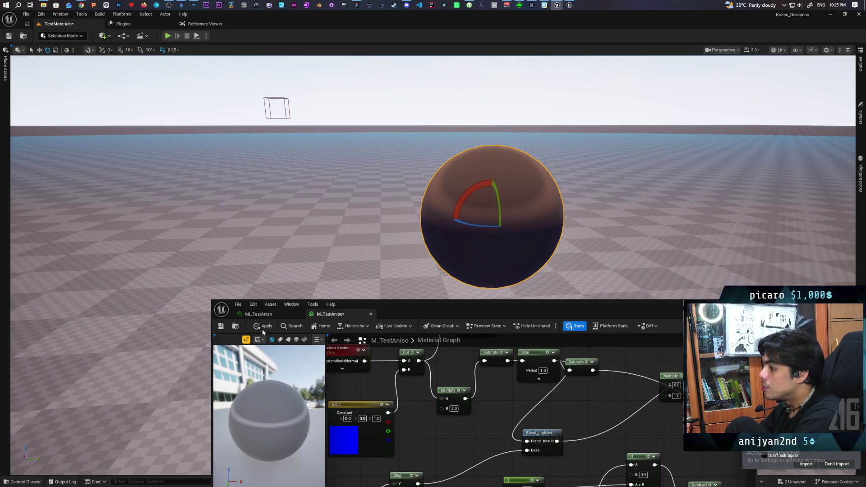
click(265, 327)
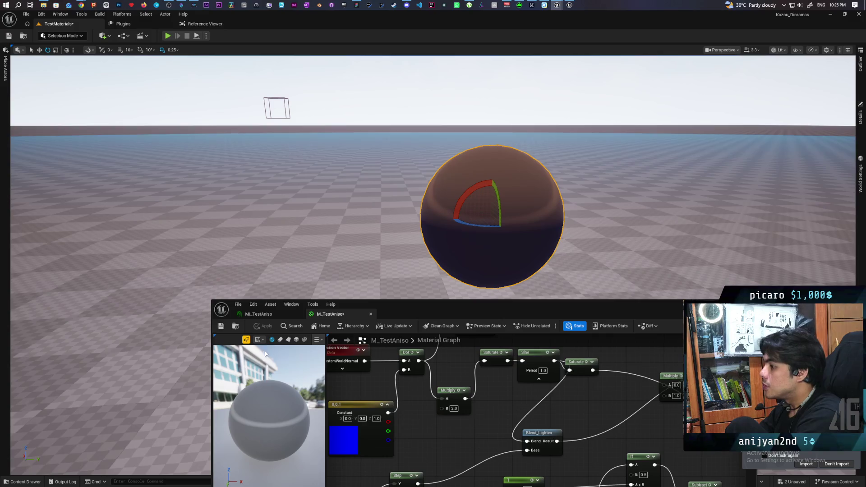
click(220, 329)
drag(456, 318, 345, 456)
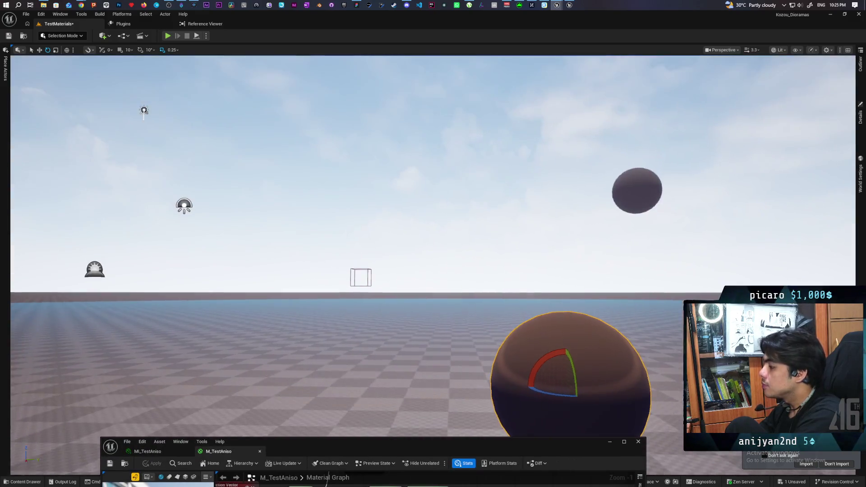
Frame the viewport on the spheres and move the material editor to the lower left
key(w)
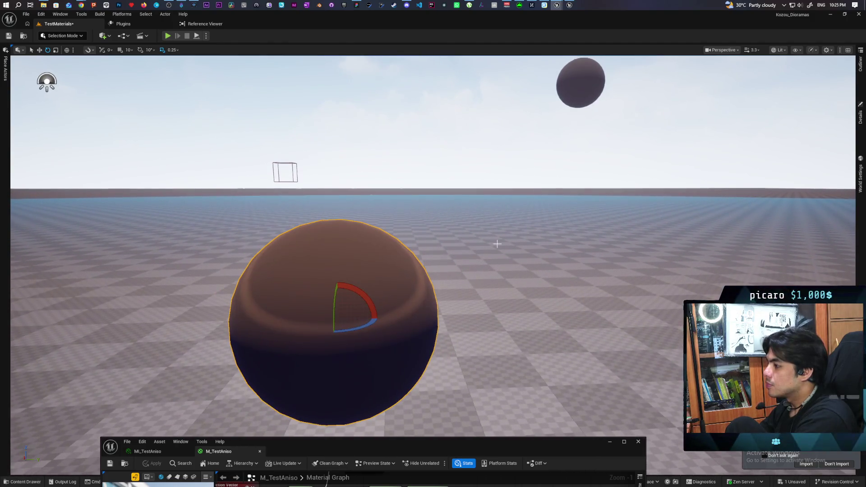
click(444, 192)
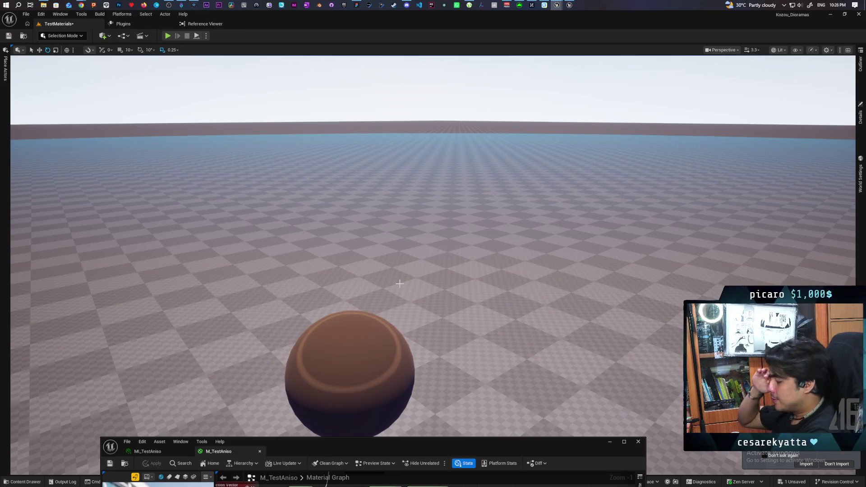
mouse_move(342, 444)
mouse_down()
mouse_move(663, 151)
mouse_move(635, 133)
mouse_move(283, 429)
mouse_up()
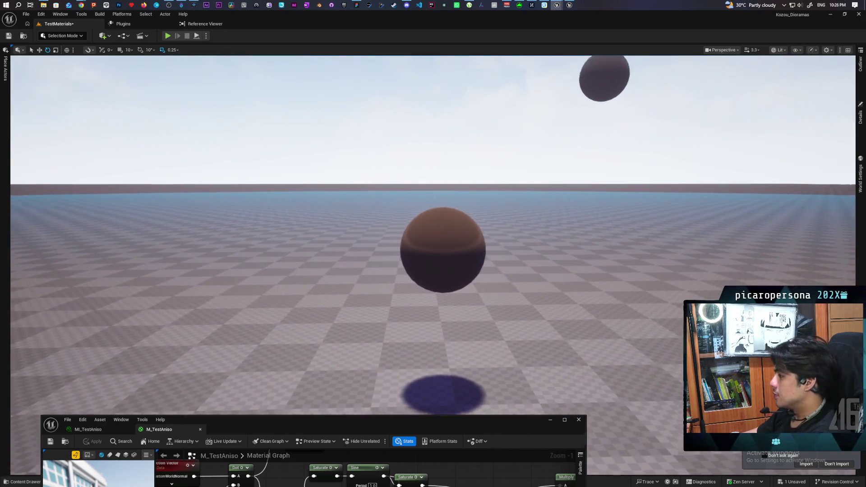
Rotate the middle sphere twice to test the highlight band, undoing each rotation
click(466, 221)
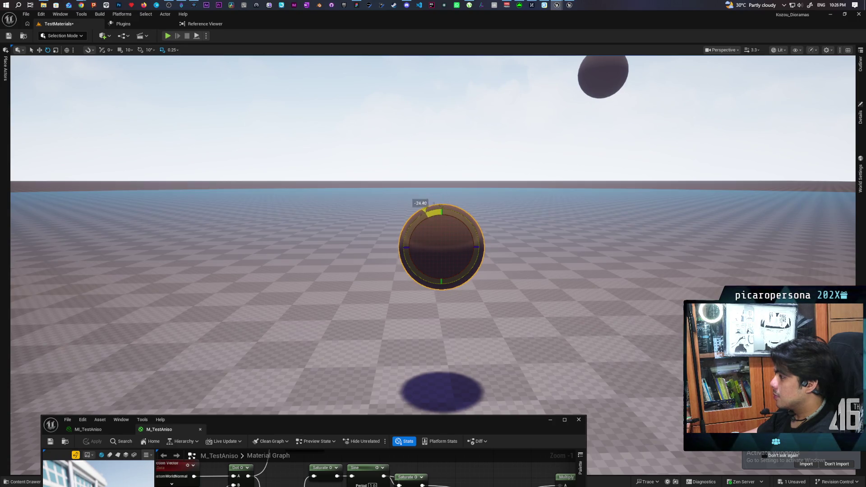
mouse_move(461, 211)
mouse_down()
mouse_move(392, 269)
mouse_move(411, 208)
mouse_move(419, 207)
mouse_up()
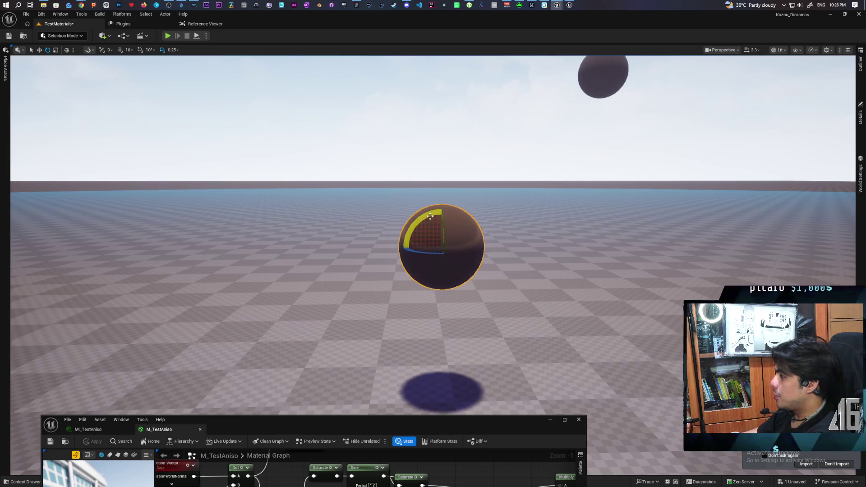
key(ctrl+z)
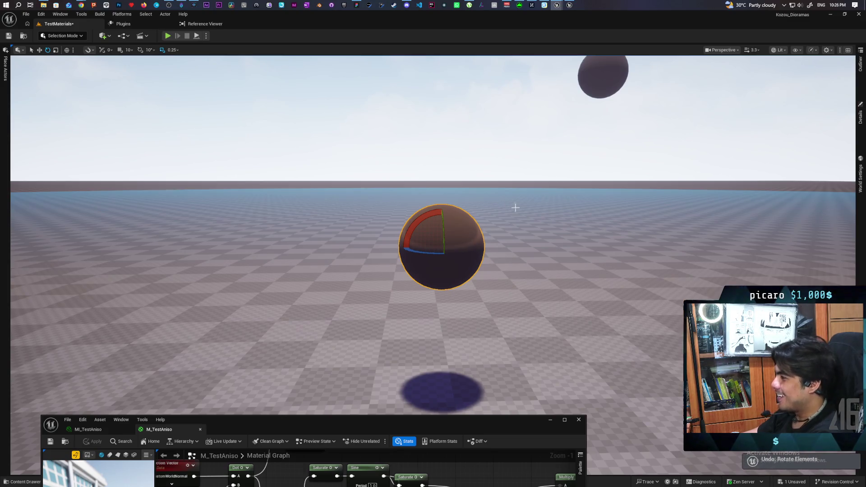
scroll(478, 207, up, 3)
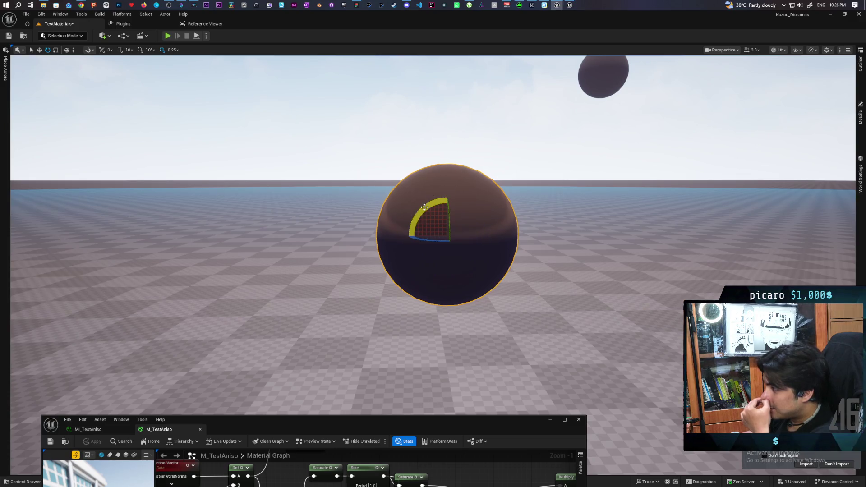
mouse_move(425, 205)
mouse_down()
mouse_move(412, 195)
mouse_move(428, 201)
mouse_up()
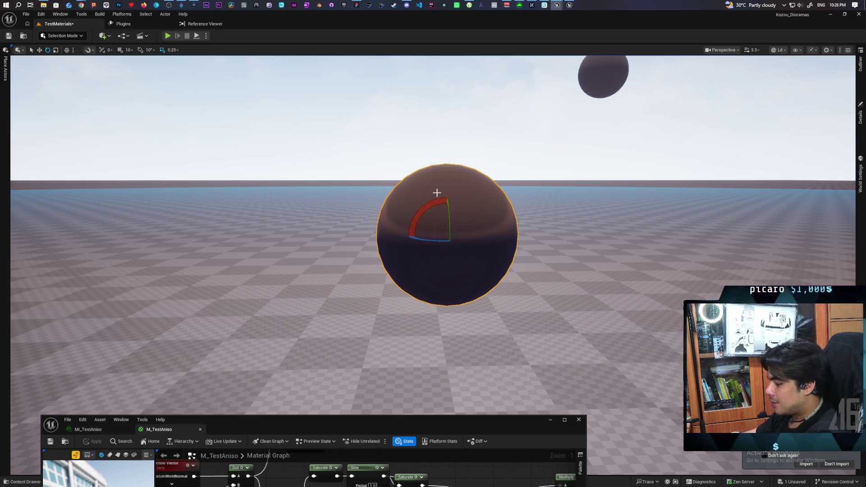
key(ctrl+z)
click(859, 63)
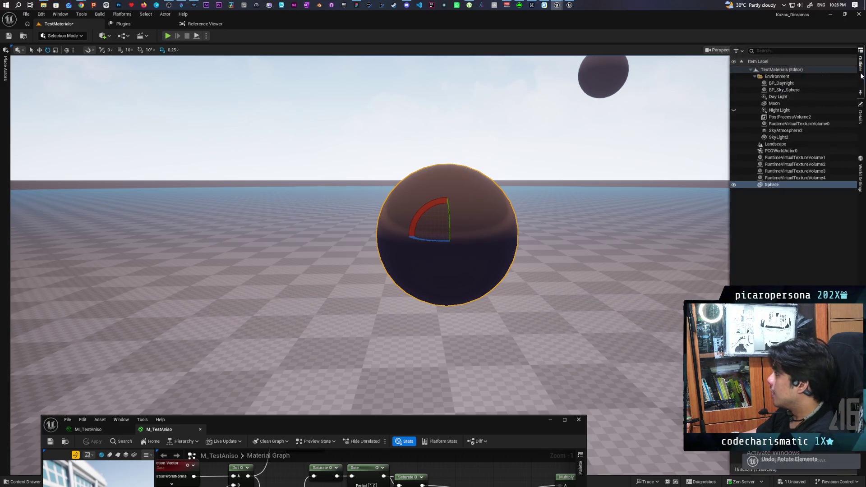
Reset the sphere's Rotation X from -41.65° to 0 and raise the material editor window
click(860, 115)
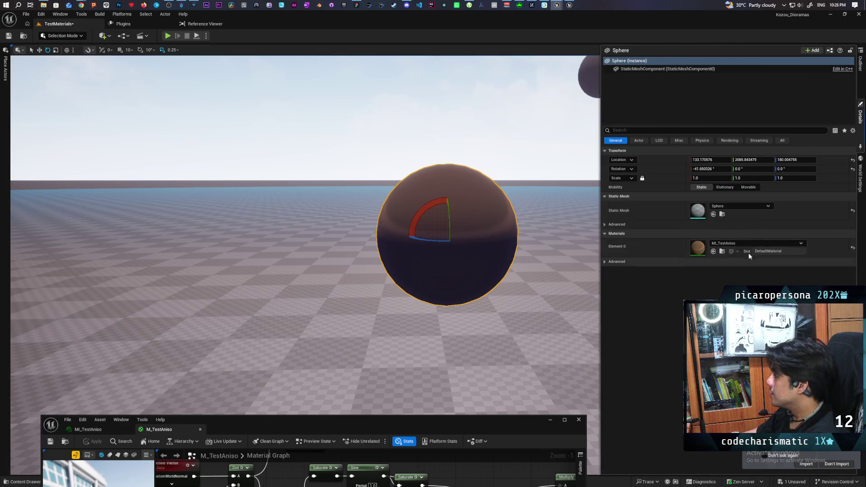
click(708, 169)
text(0)
key(Return)
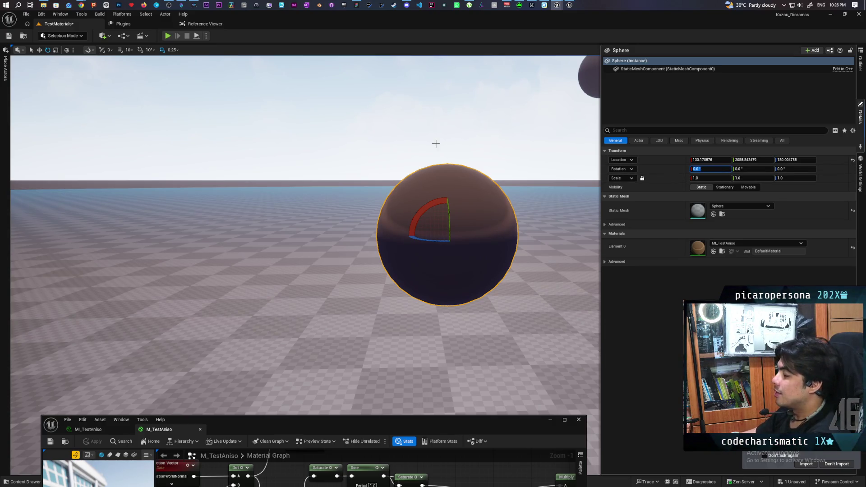
click(436, 143)
click(460, 199)
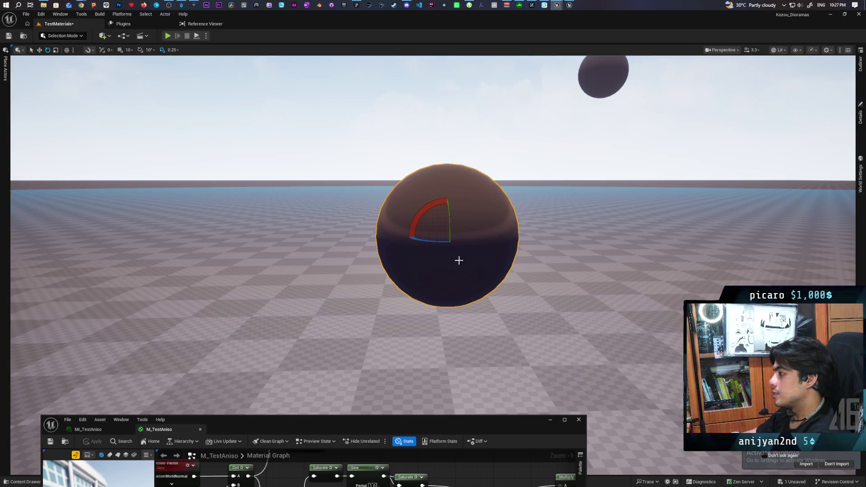
mouse_move(358, 423)
mouse_down()
mouse_move(424, 312)
mouse_move(426, 326)
mouse_move(429, 267)
mouse_up()
Ask Gemini how to make the fake stylized aniso hair highlight work on a rotated mesh
mouse_move(85, 5)
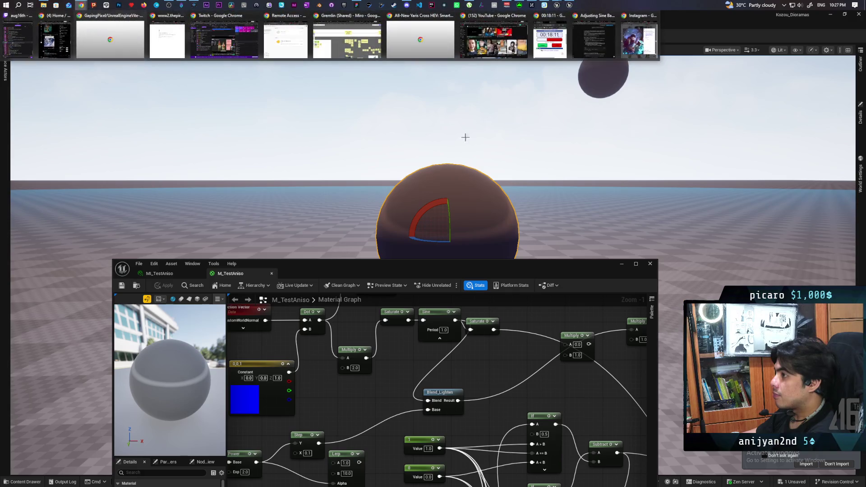
click(607, 57)
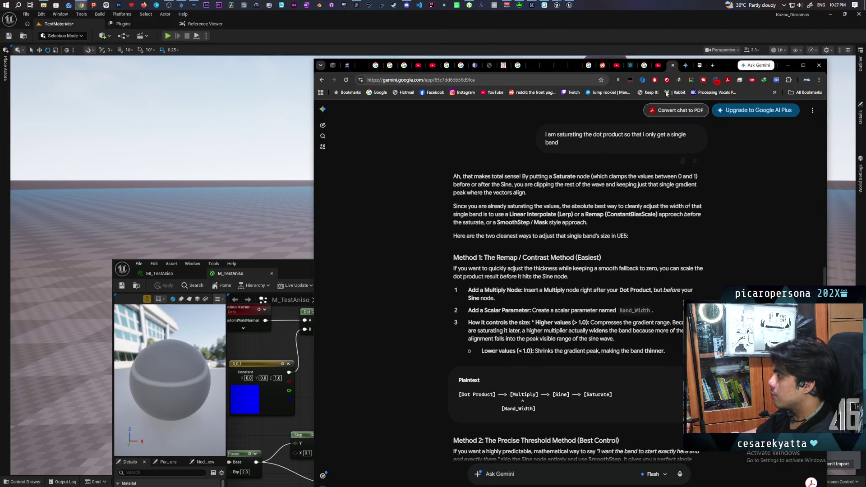
mouse_move(727, 64)
mouse_down()
mouse_move(666, 49)
mouse_move(665, 62)
mouse_up()
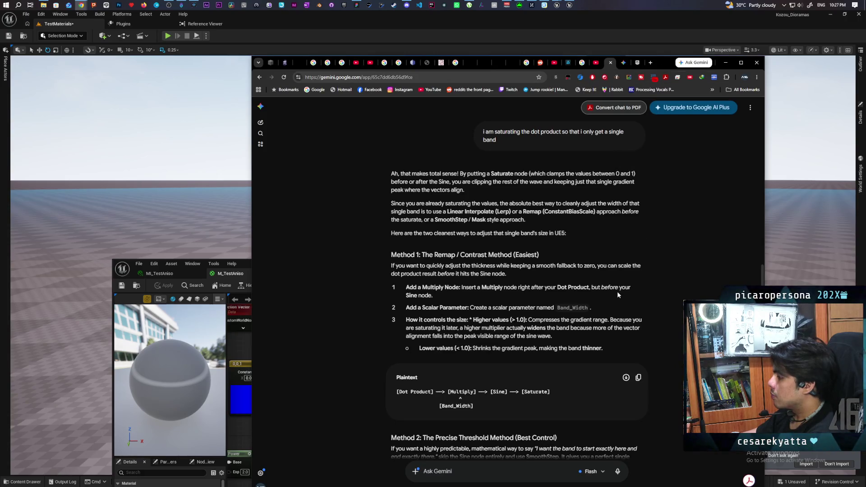
scroll(617, 292, down, 6)
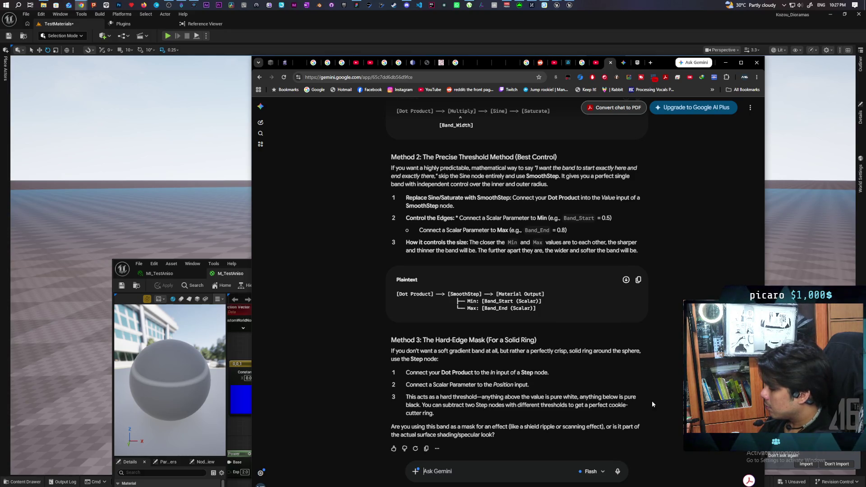
text(this is meant to be a fake stylized aniso)
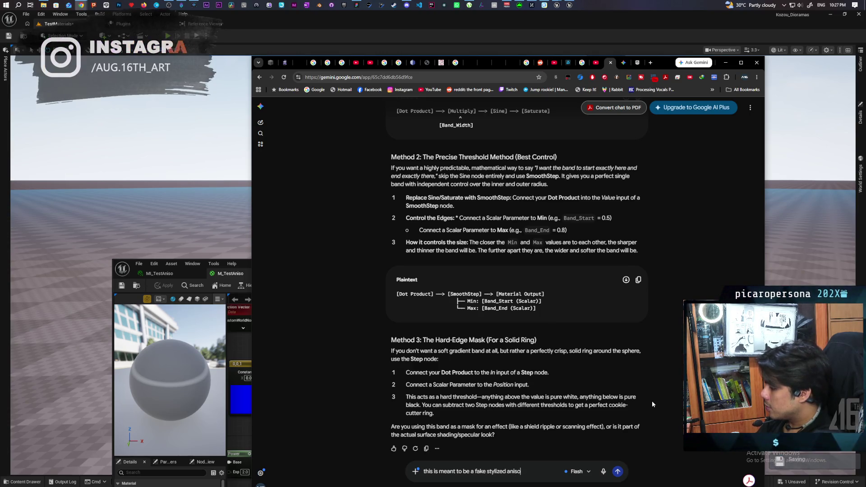
text( hair)
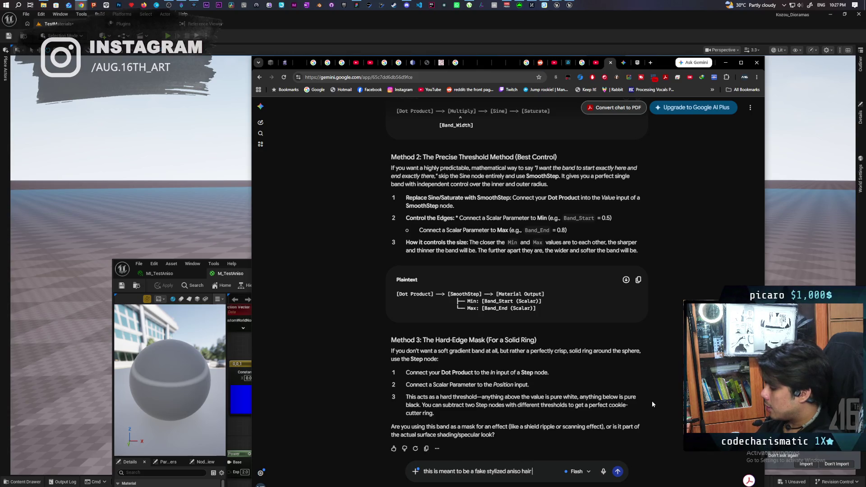
text( highlight)
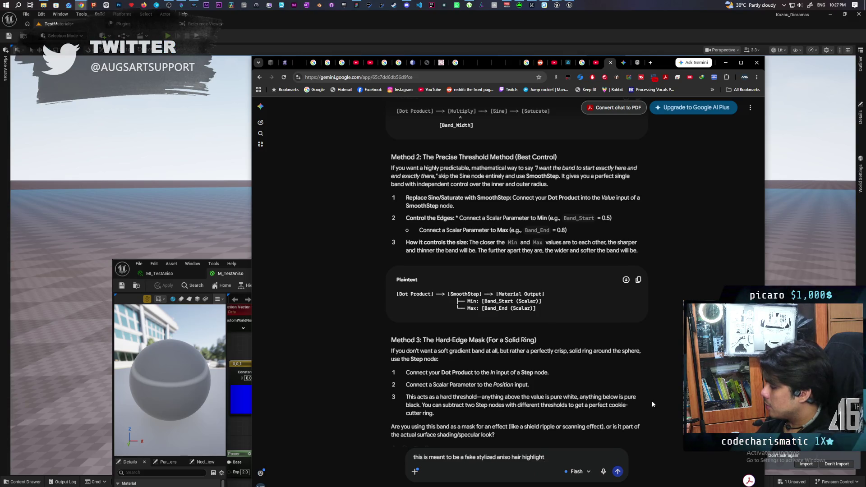
text(. )
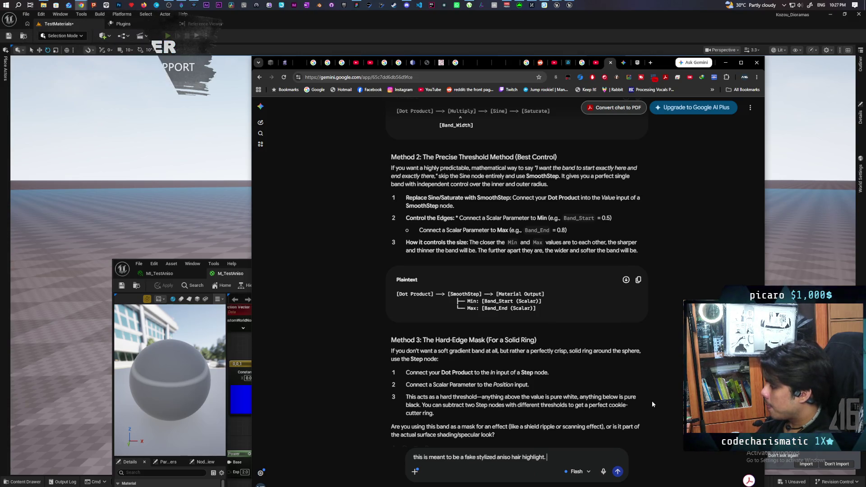
text(what can i do )
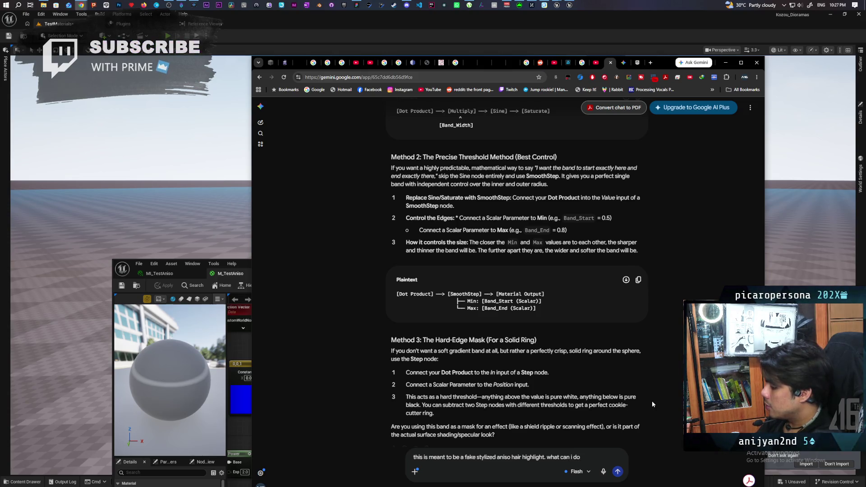
text(to)
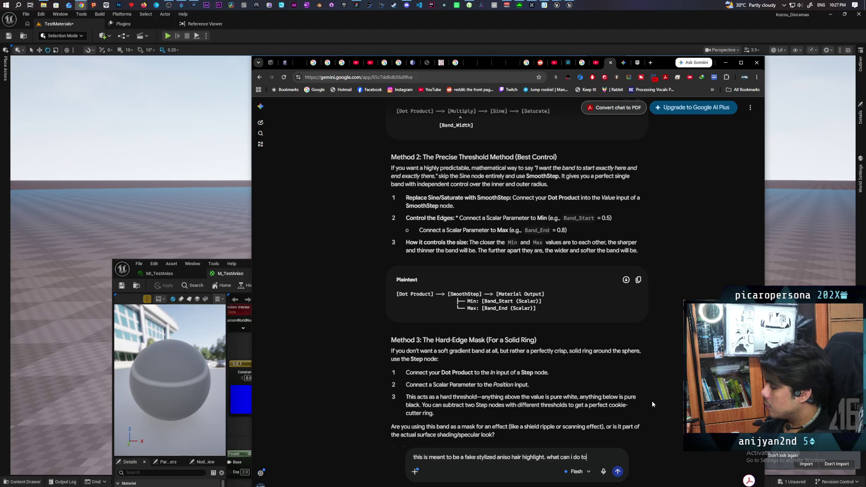
text( make it wo)
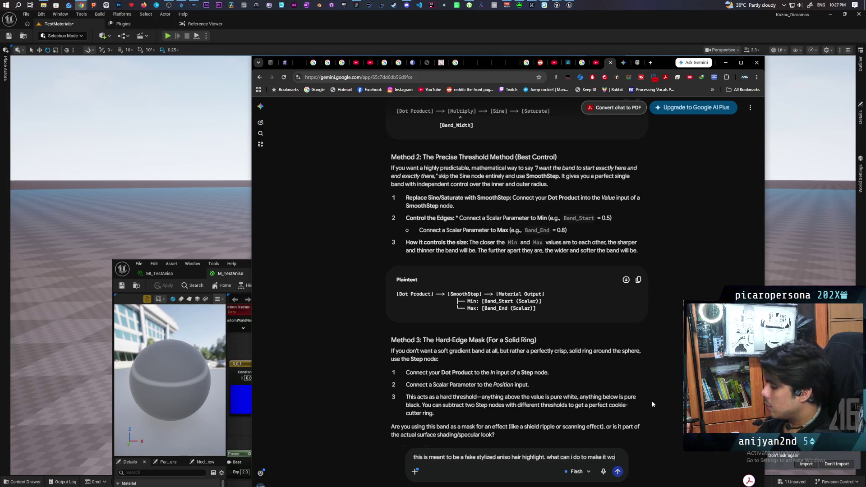
text(rk if the mesh is)
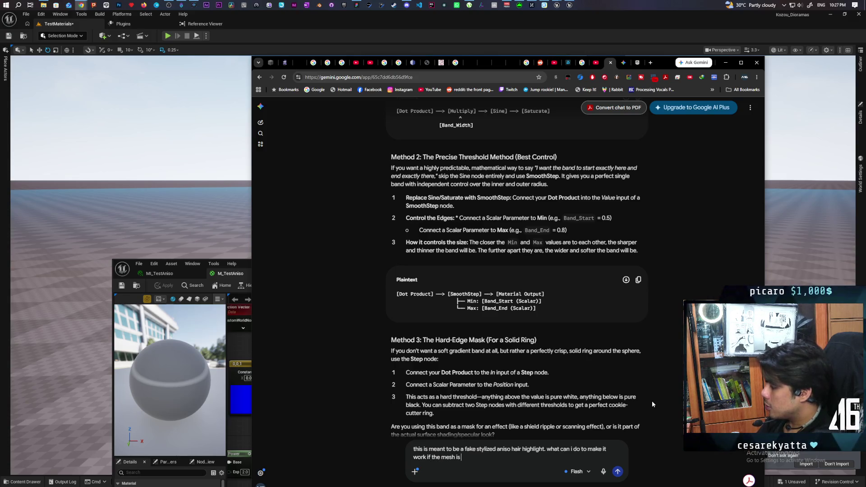
text( rotated)
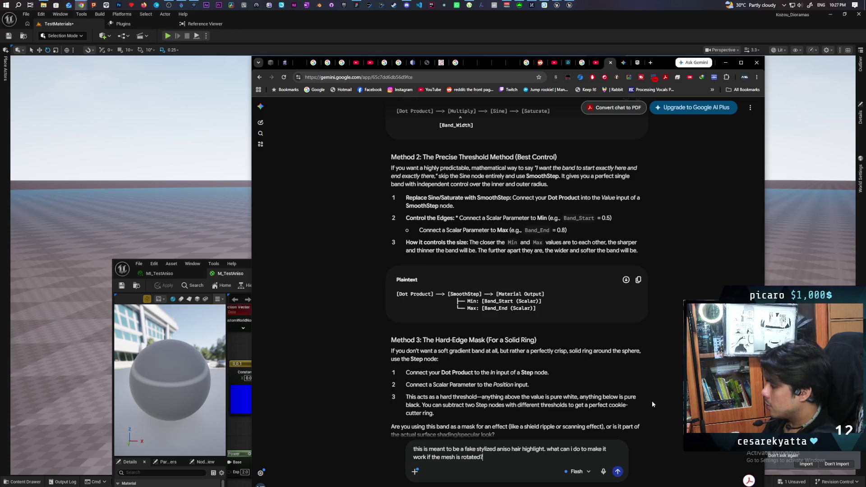
text(?)
key(Return)
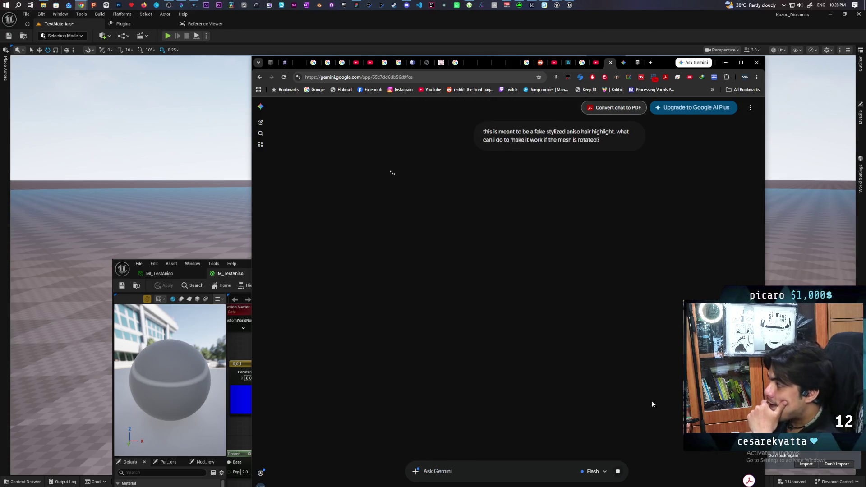
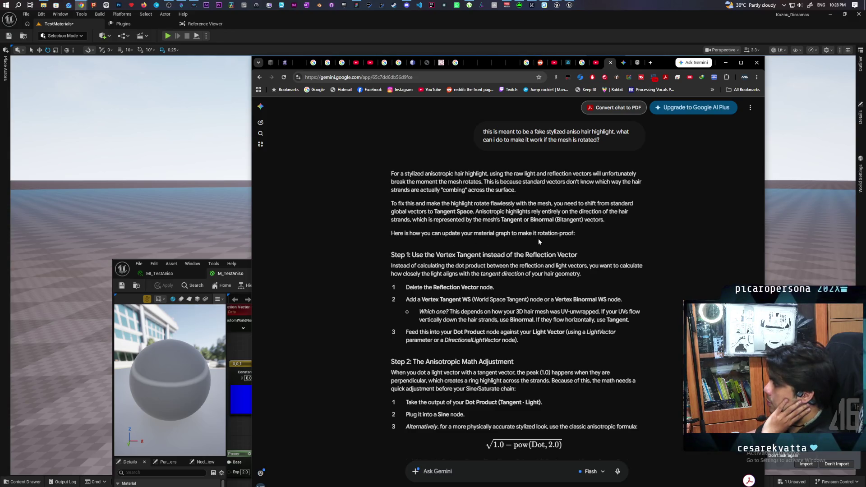
Add a VertexTangentWS node, wire it into the Dot node's A input, and apply M_TestAniso
scroll(469, 251, down, 2)
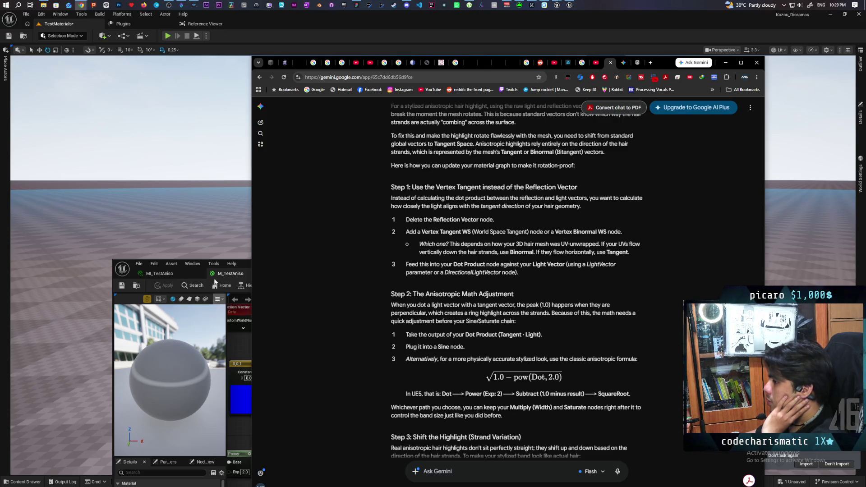
click(228, 275)
drag(252, 264, 273, 141)
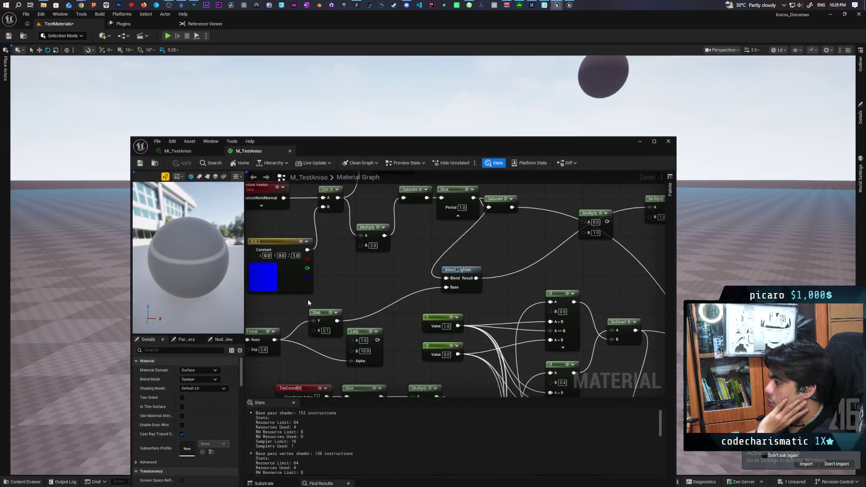
key(Home)
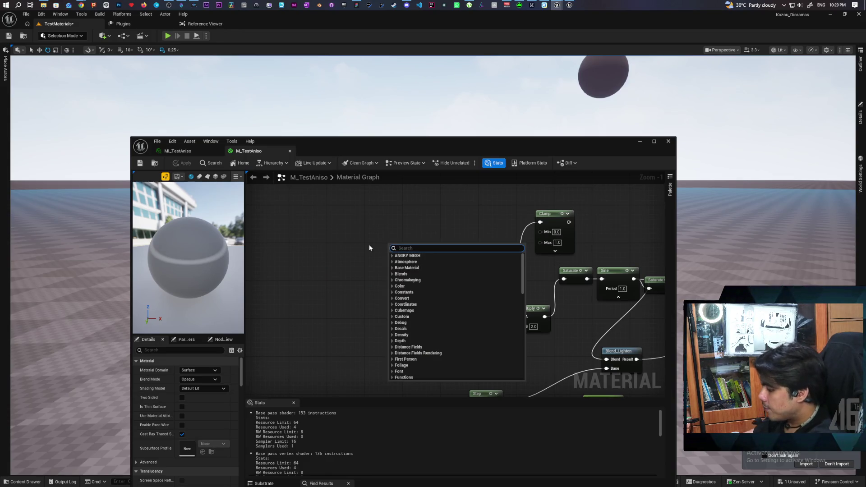
text(vertex tange)
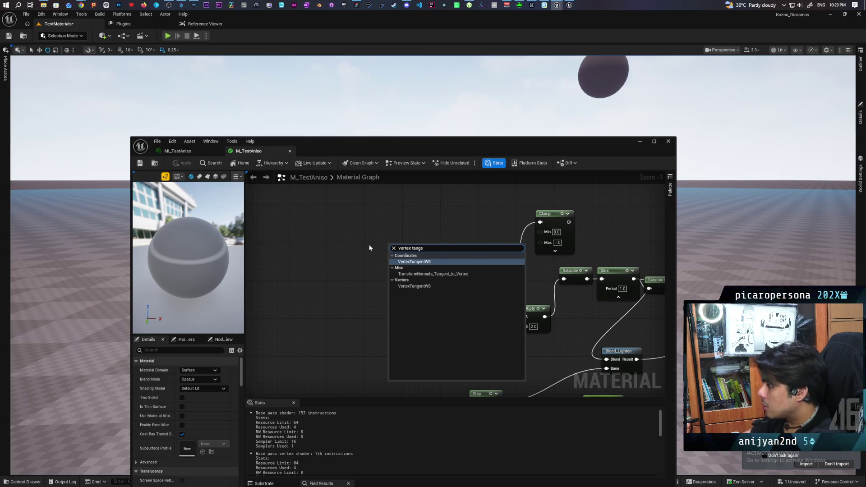
key(Return)
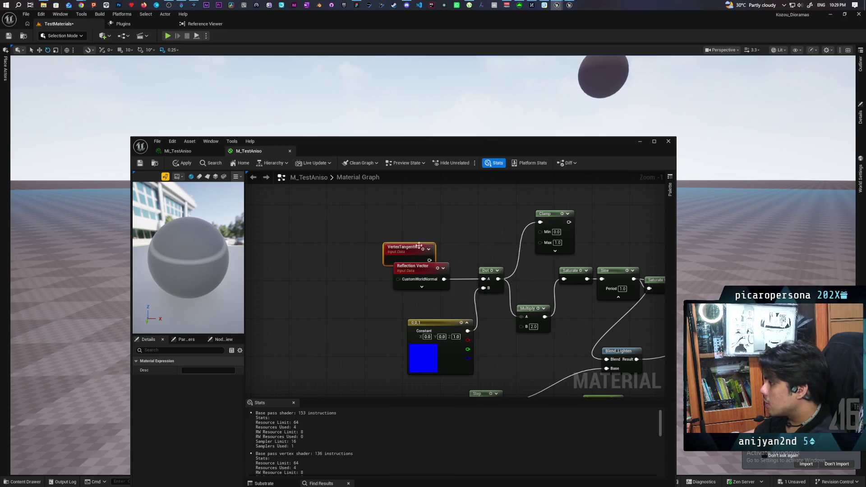
mouse_move(425, 244)
mouse_down()
mouse_move(434, 229)
mouse_move(484, 279)
mouse_up()
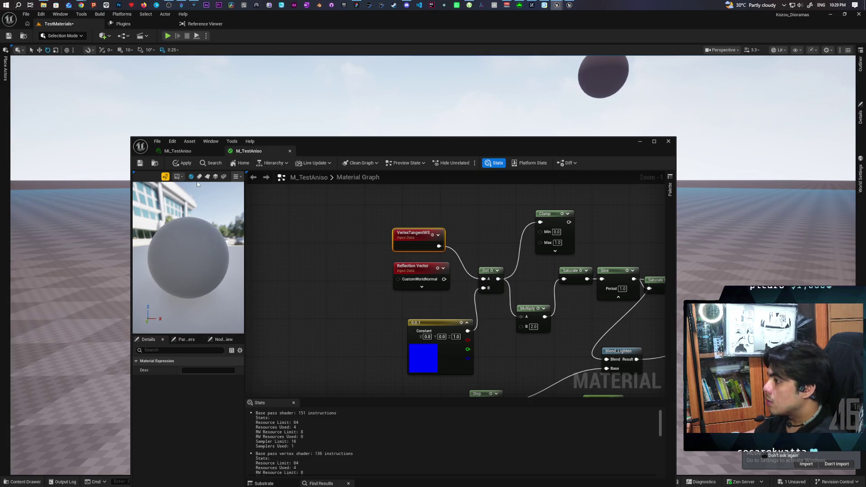
mouse_move(188, 257)
mouse_down()
mouse_move(193, 291)
mouse_move(195, 248)
mouse_up()
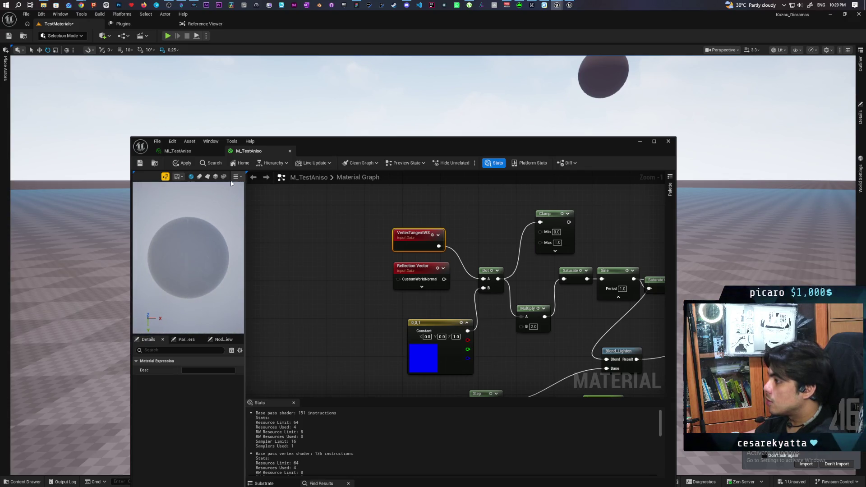
key(ctrl+s)
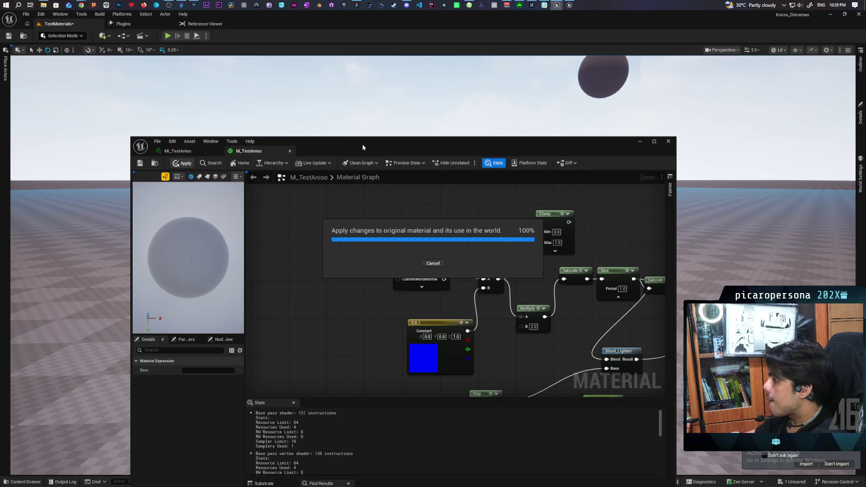
Frame the sphere in the level viewport, then return to the Gemini chat
drag(384, 143, 382, 346)
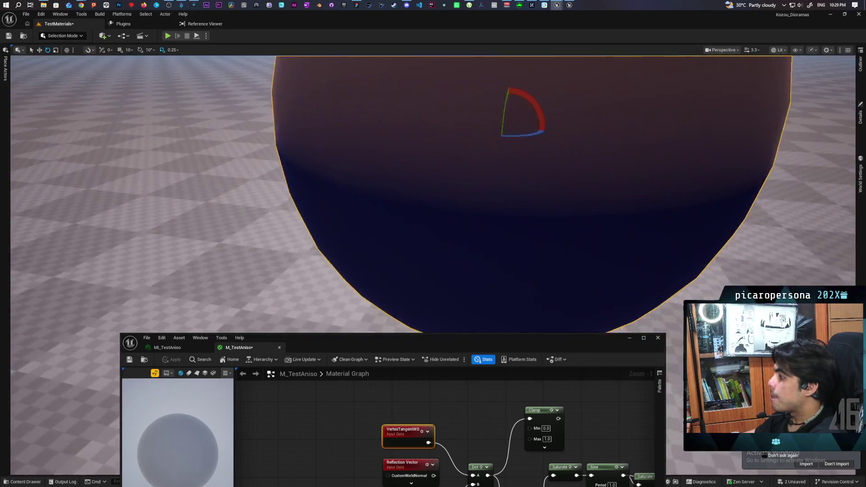
key(f)
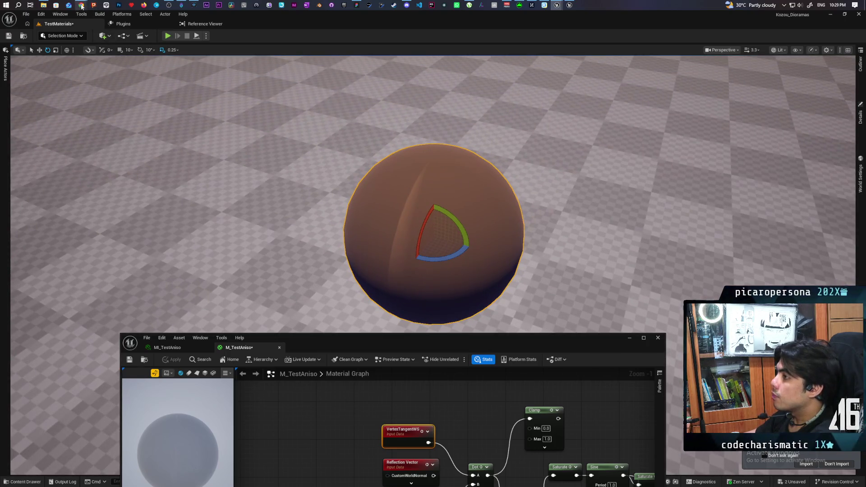
mouse_move(81, 5)
click(589, 36)
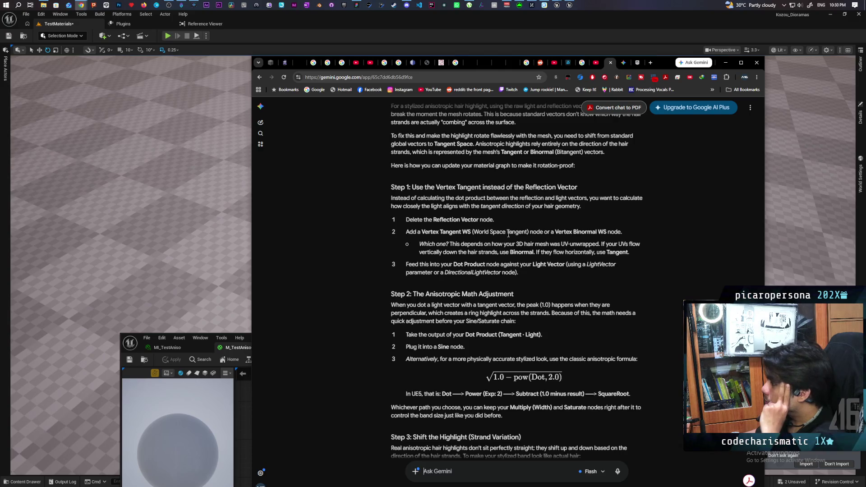
scroll(522, 243, down, 1)
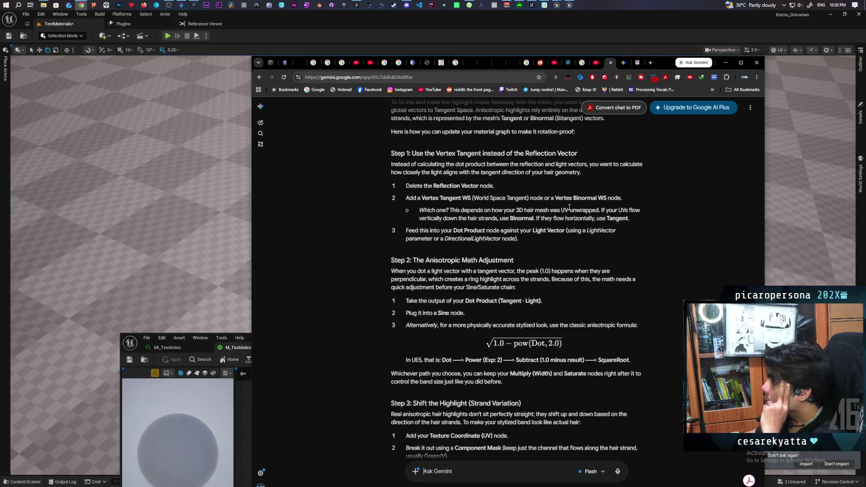
click(229, 351)
Search the material graph for a 'vertex bino' node and dismiss the empty results
drag(285, 339, 356, 135)
right_click(383, 254)
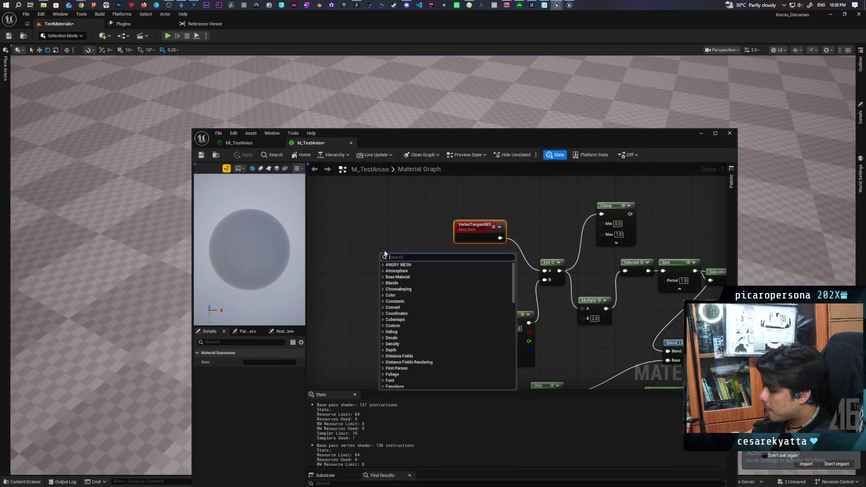
text(vertex bino)
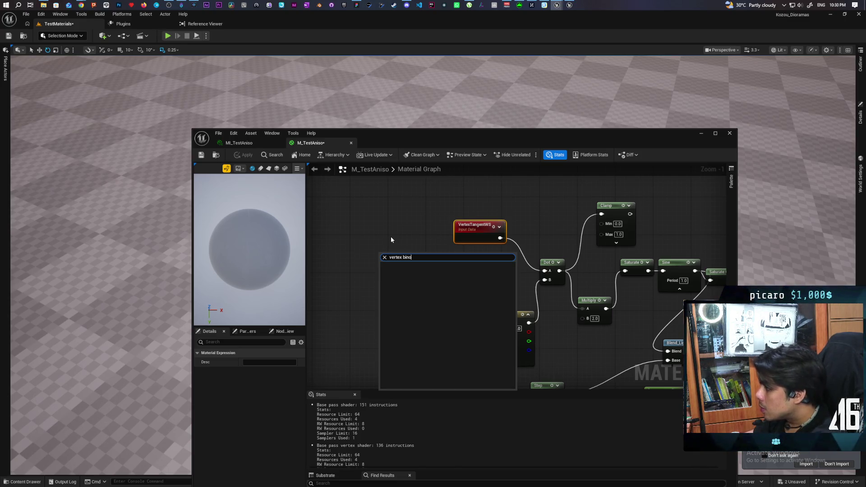
click(444, 190)
Move the Material Editor aside and bring the Gemini chat back to the front
mouse_move(464, 134)
mouse_down()
mouse_move(384, 217)
mouse_move(296, 132)
mouse_up()
mouse_move(81, 5)
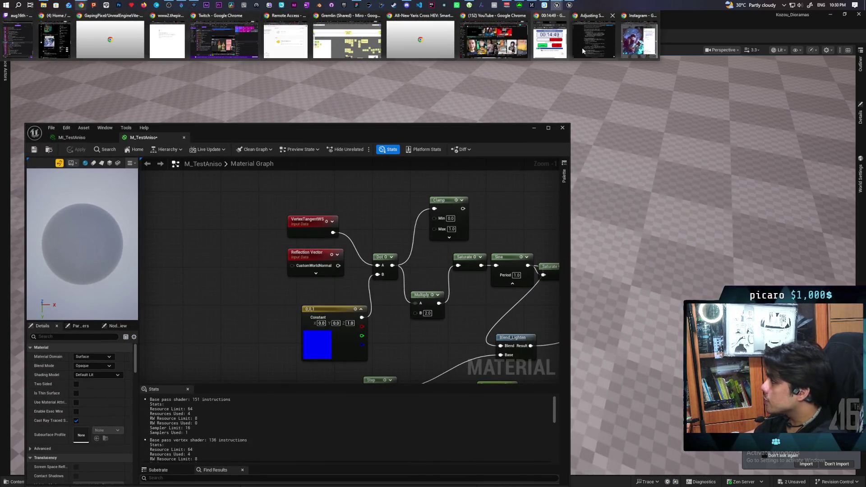
mouse_move(595, 51)
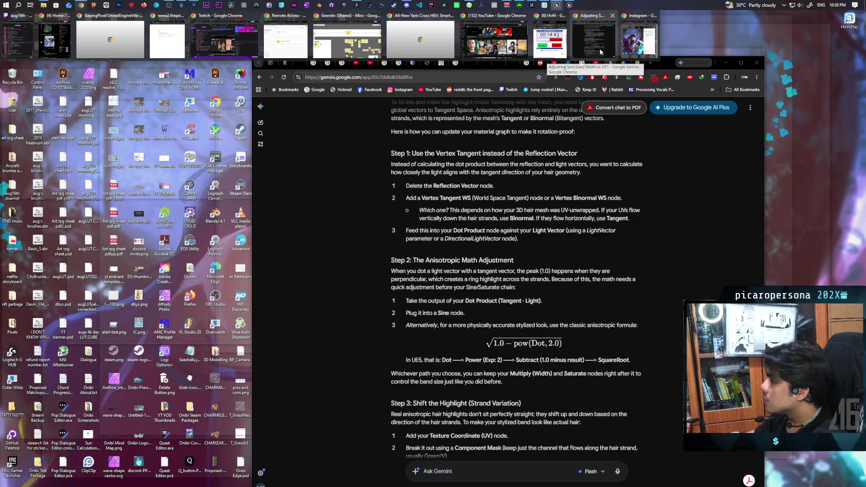
click(599, 51)
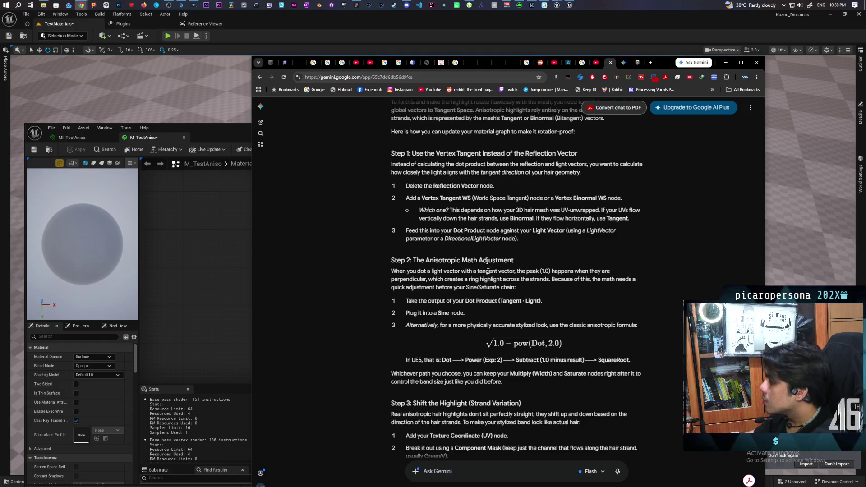
Reply to Gemini with 'vertex binormal does not exist'
scroll(510, 270, down, 2)
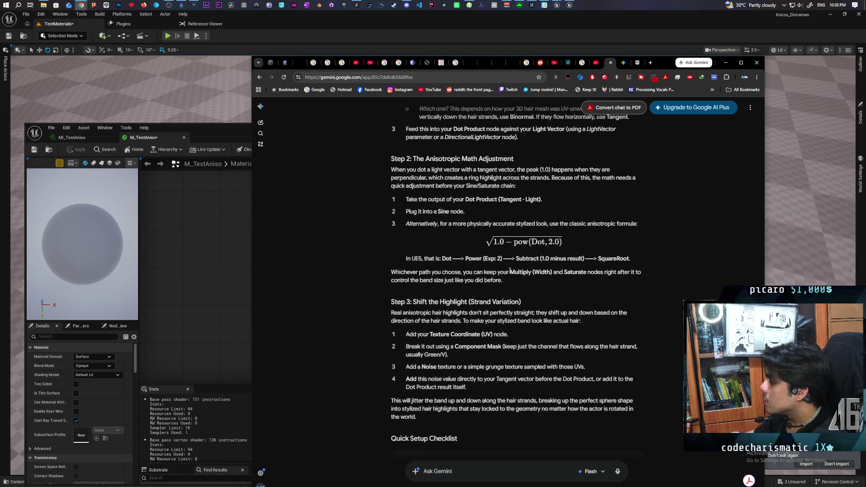
scroll(509, 271, up, 1)
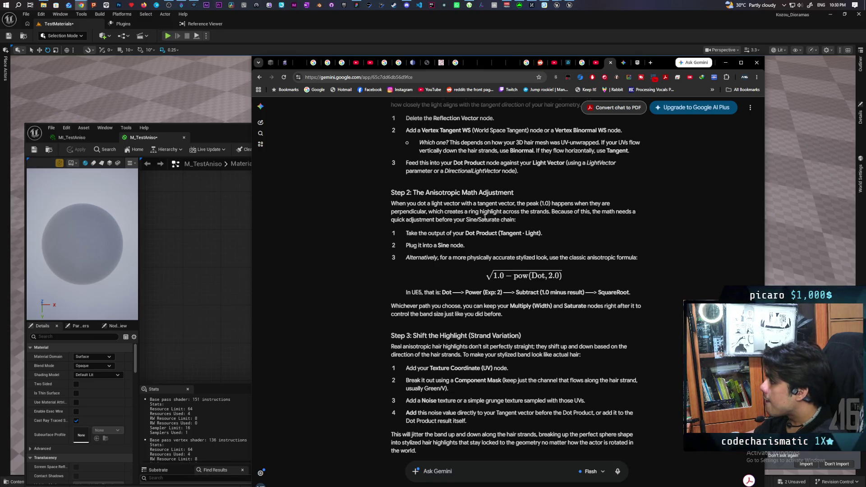
scroll(551, 182, down, 4)
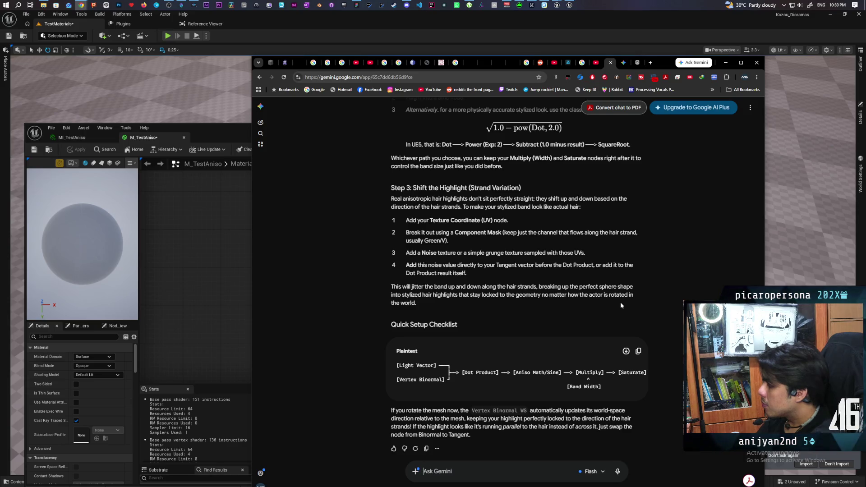
text(v)
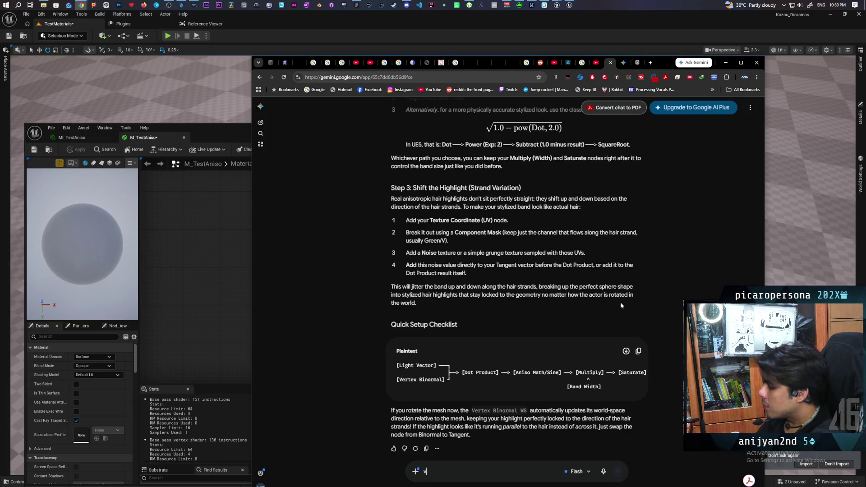
text(ertex bon)
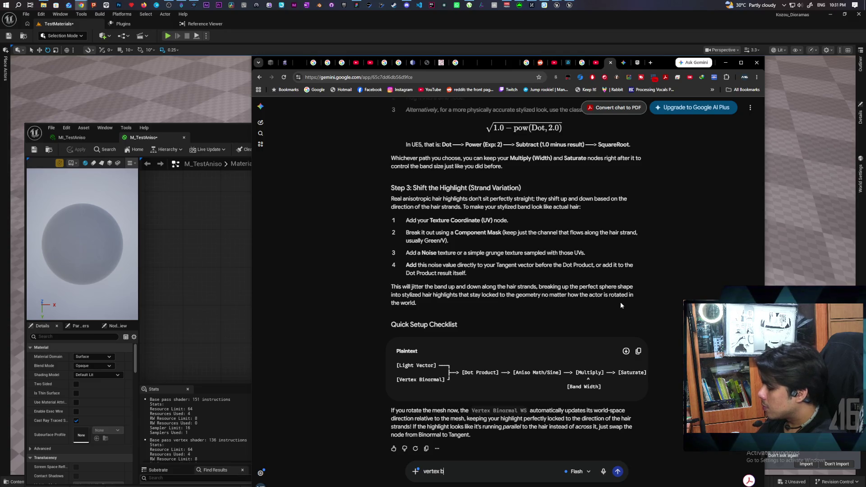
key(BackSpace)
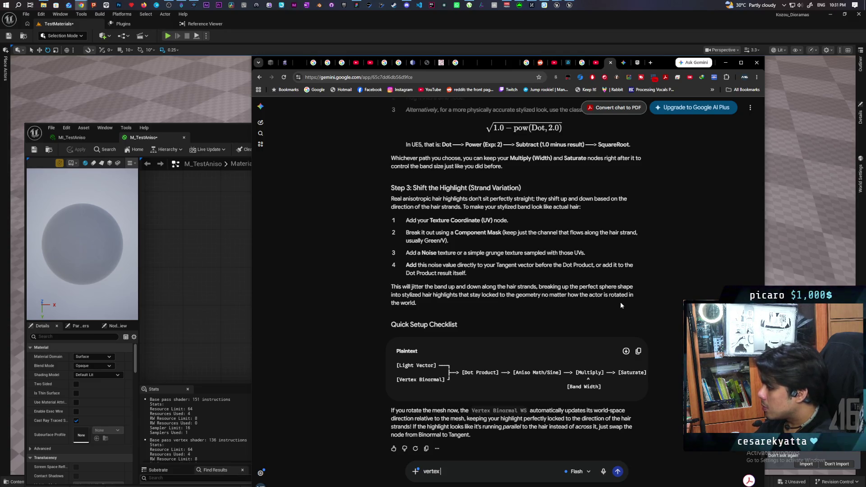
text( binormal)
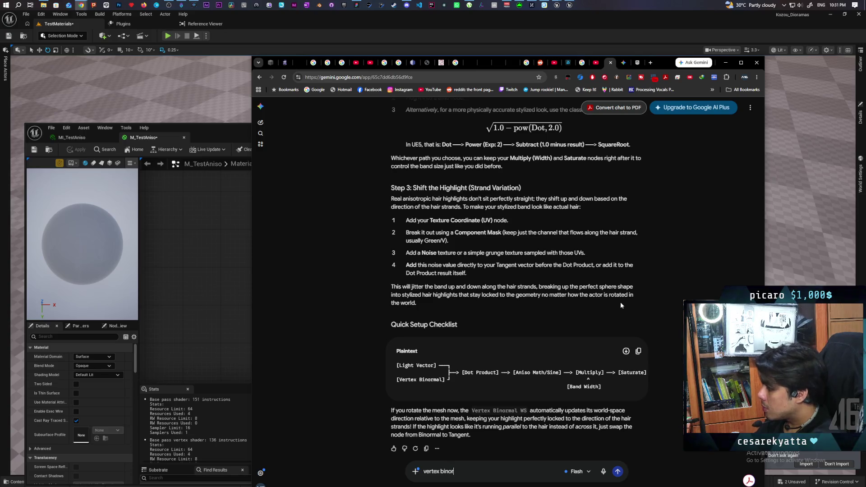
text( does no)
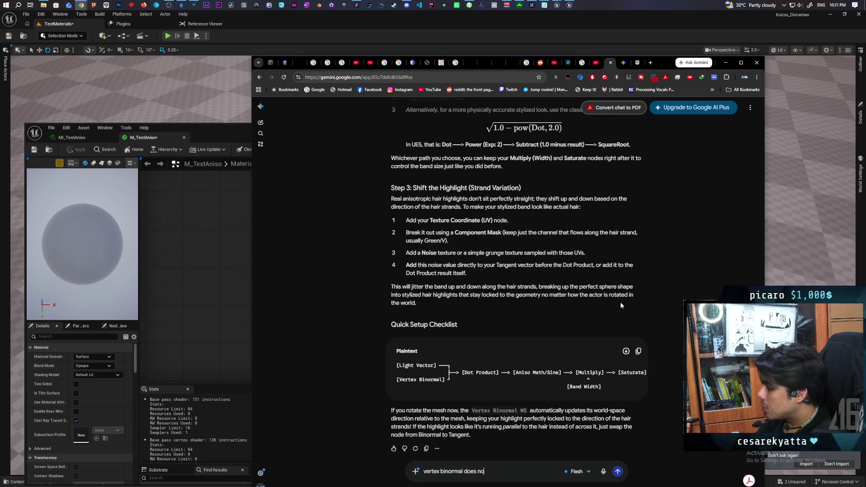
text(t exist)
key(Return)
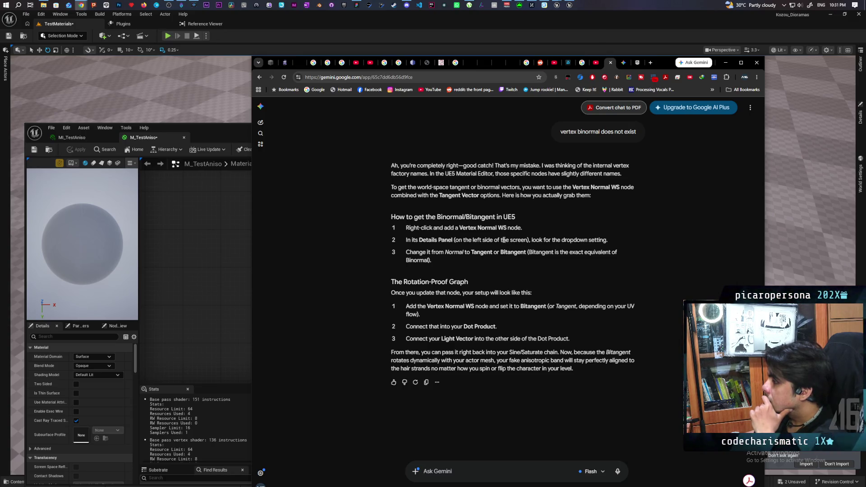
click(222, 262)
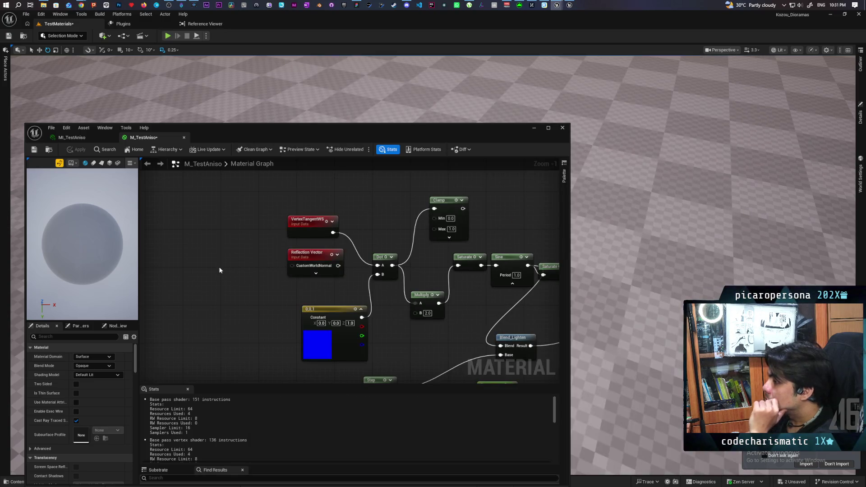
Add a VertexNormalWS node to the M_TestAniso graph via 'vertex normal' search
right_click(219, 269)
text(vertex normal)
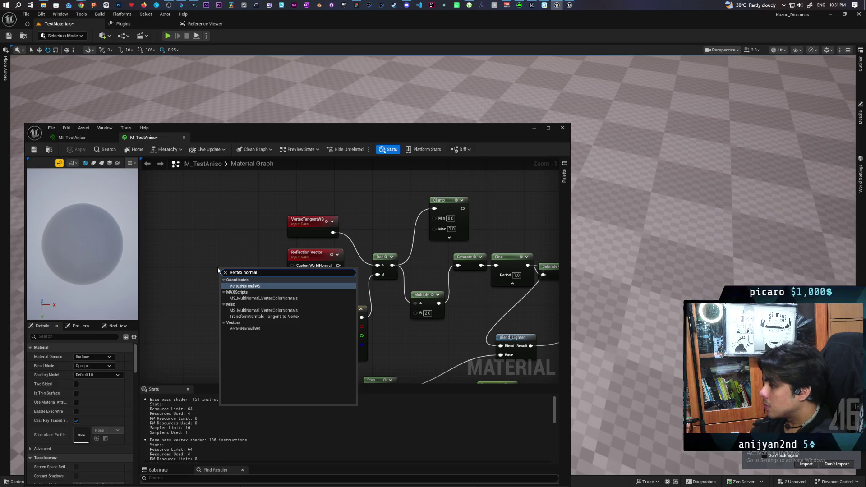
key(Return)
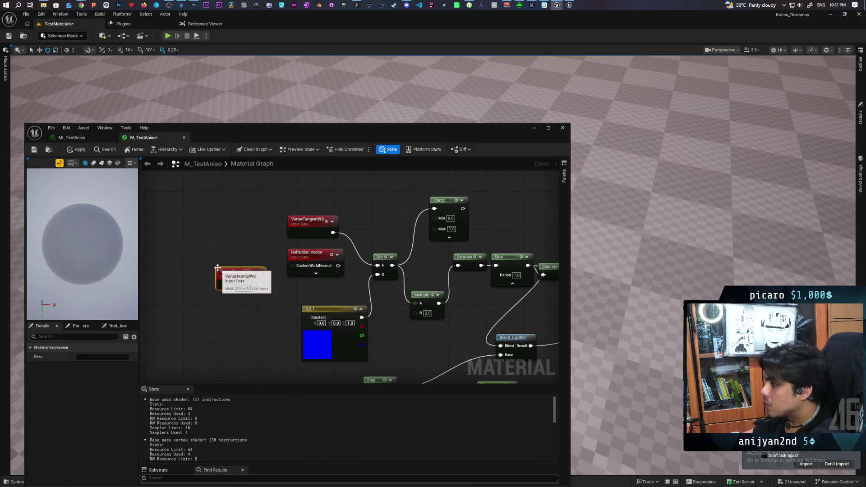
Toggle the VertexNormalWS node preview on and off, then return to the Gemini chat
click(240, 283)
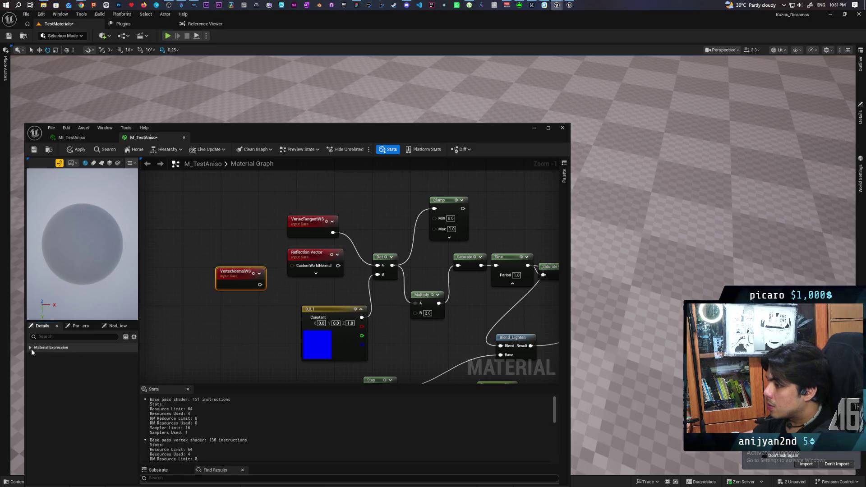
click(260, 273)
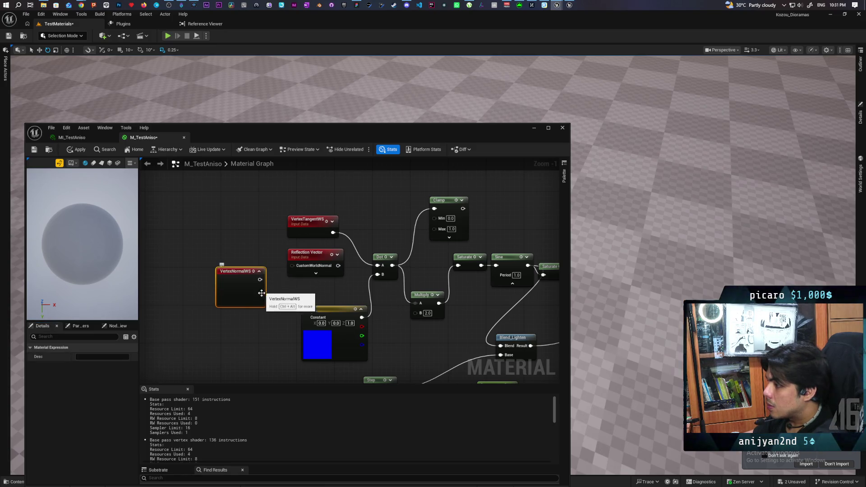
click(261, 271)
key(space)
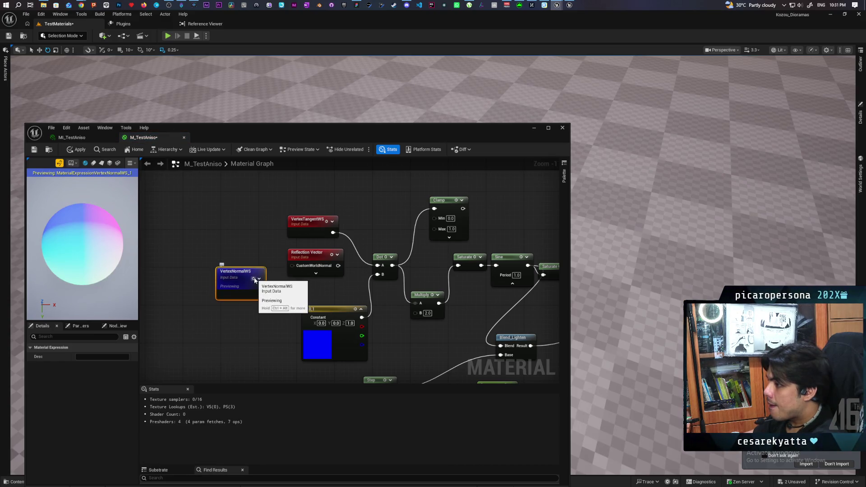
key(space)
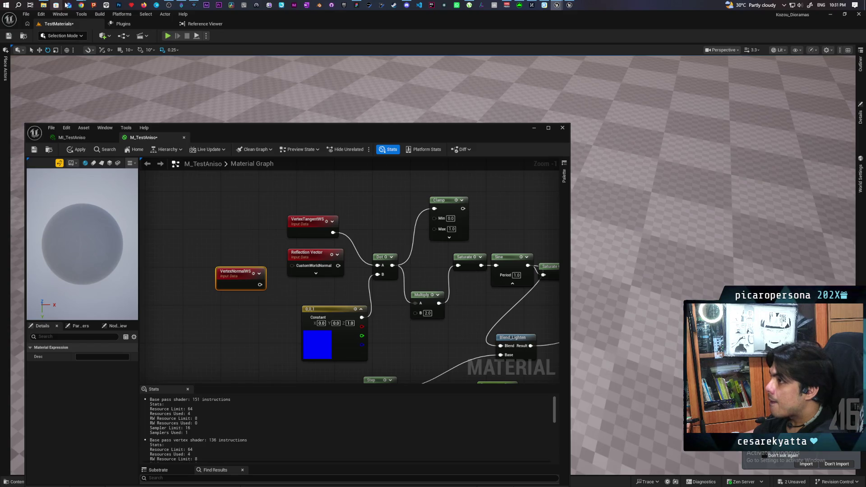
mouse_move(81, 4)
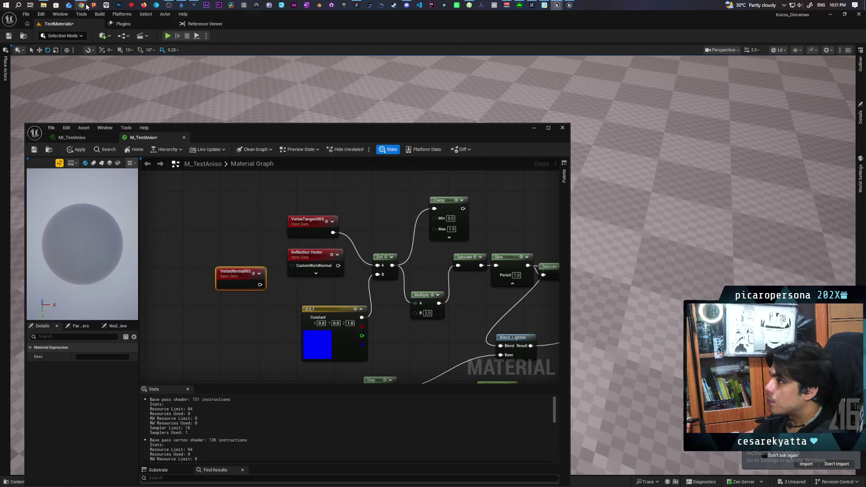
click(589, 45)
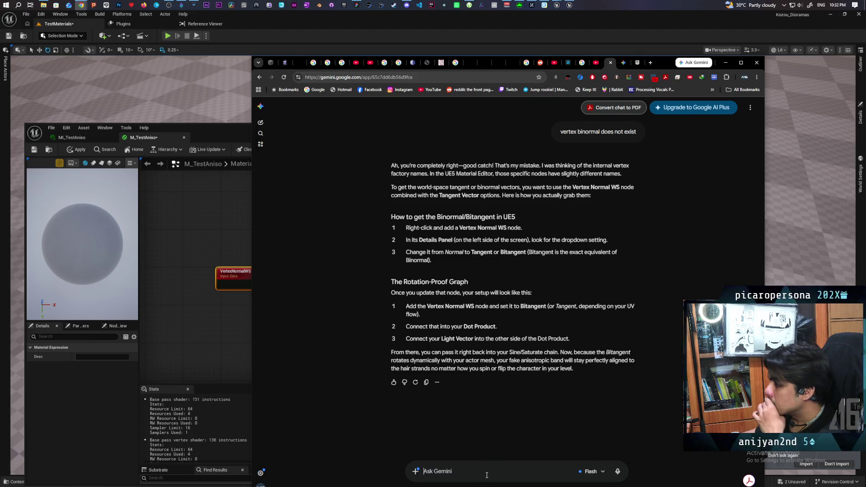
Tell Gemini 'the dropdown does not exist for vertex normalWS'
text(the)
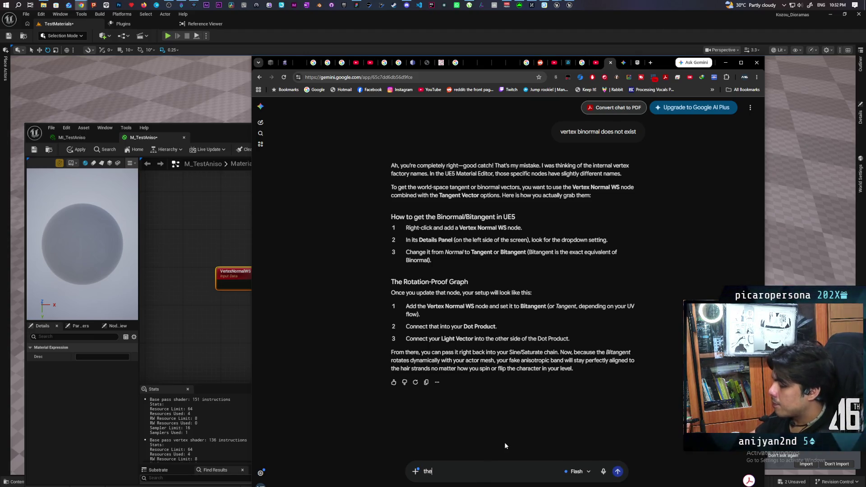
text( dropdo)
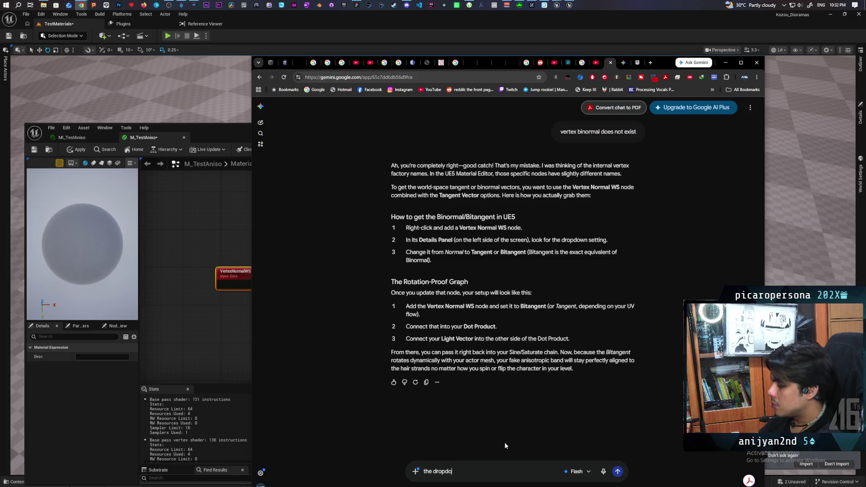
text(wn does no)
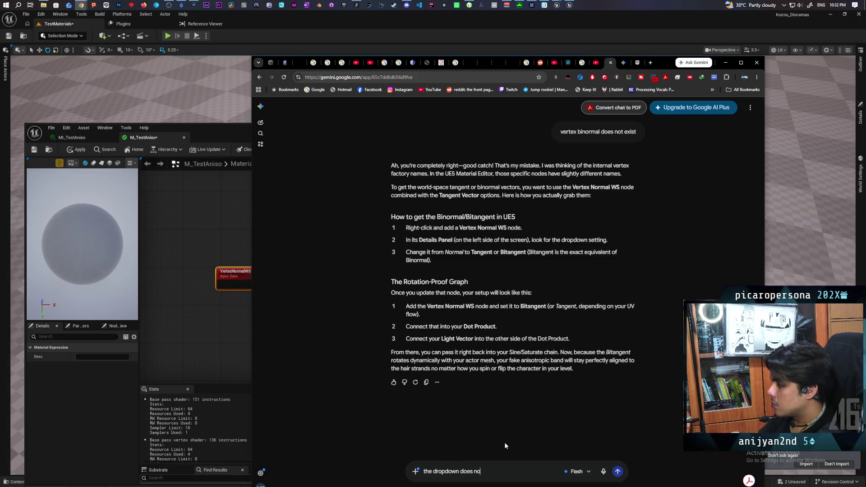
text(t exi)
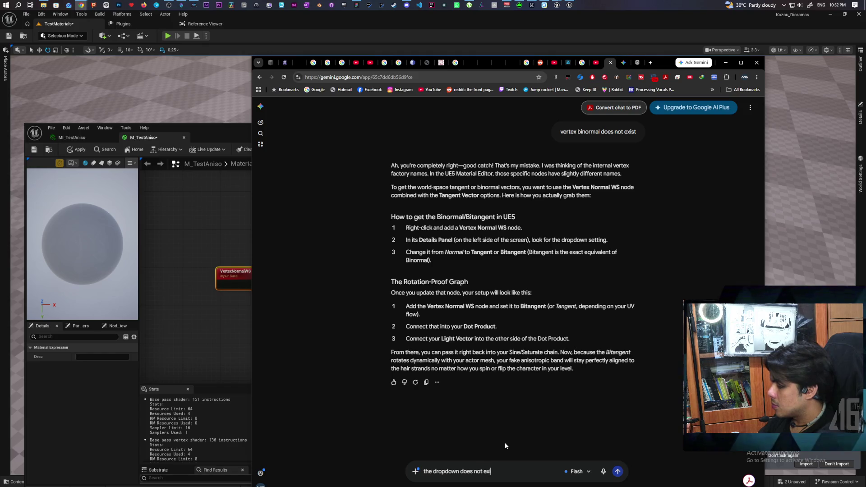
text(st for ver)
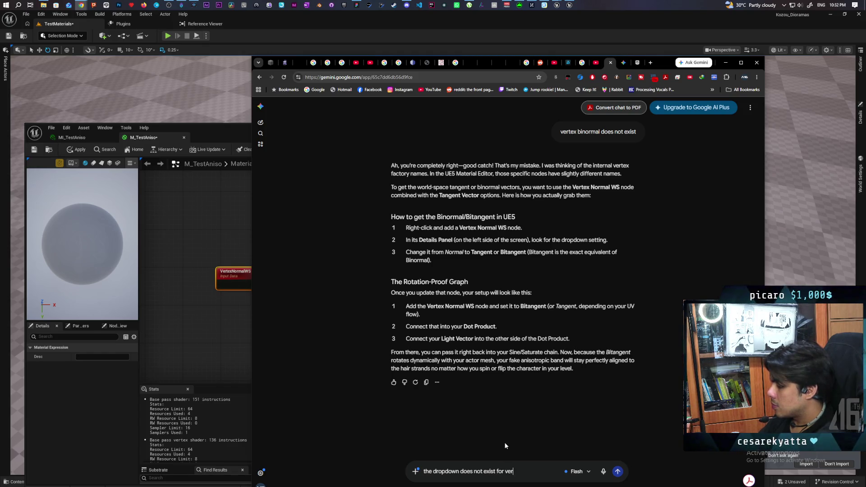
text(tex normal)
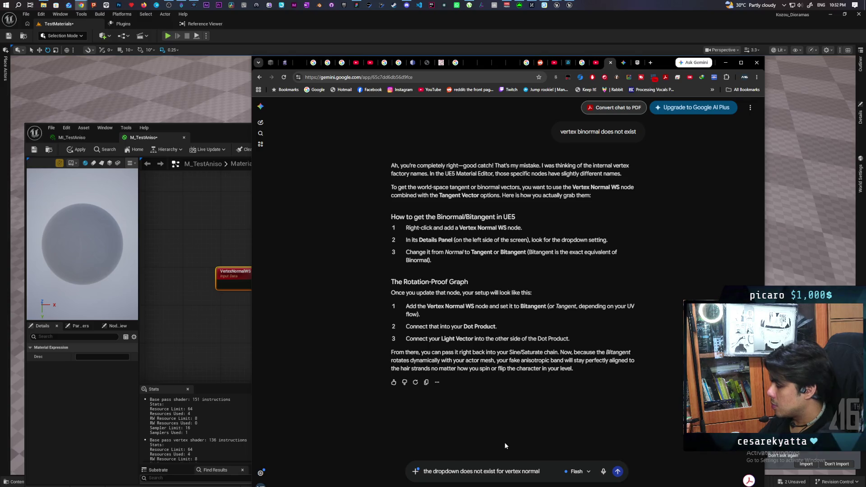
text(WS)
key(Return)
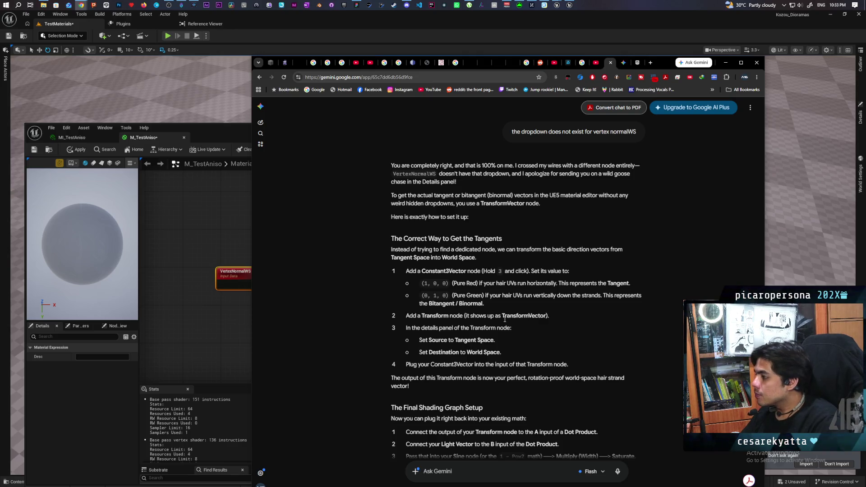
Move the Gemini window aside and search the material graph for 'transform vec'
right_click(562, 318)
click(537, 328)
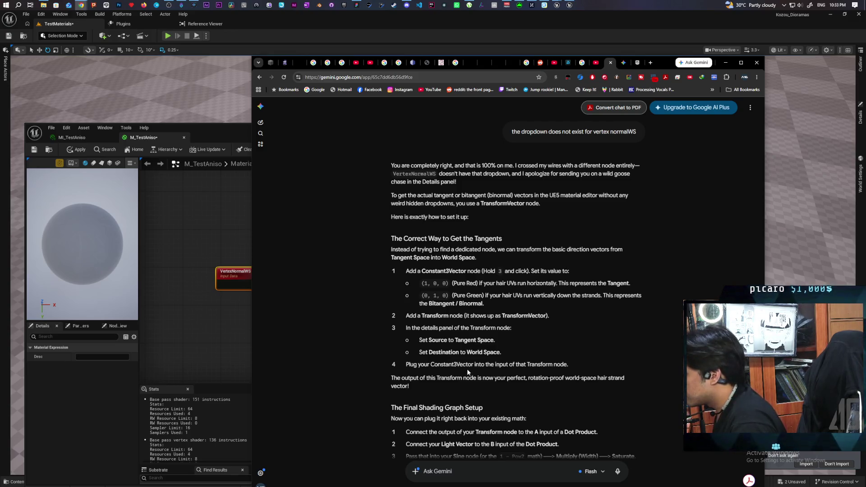
drag(662, 62, 721, 65)
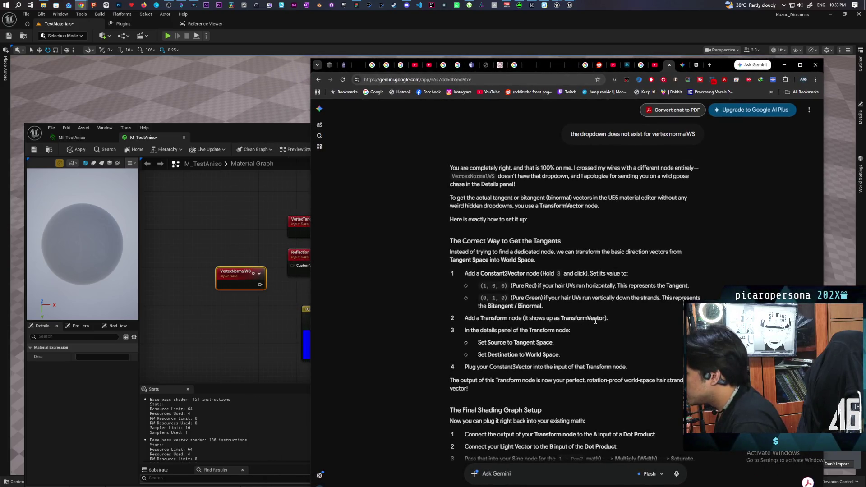
right_click(235, 225)
text(tra)
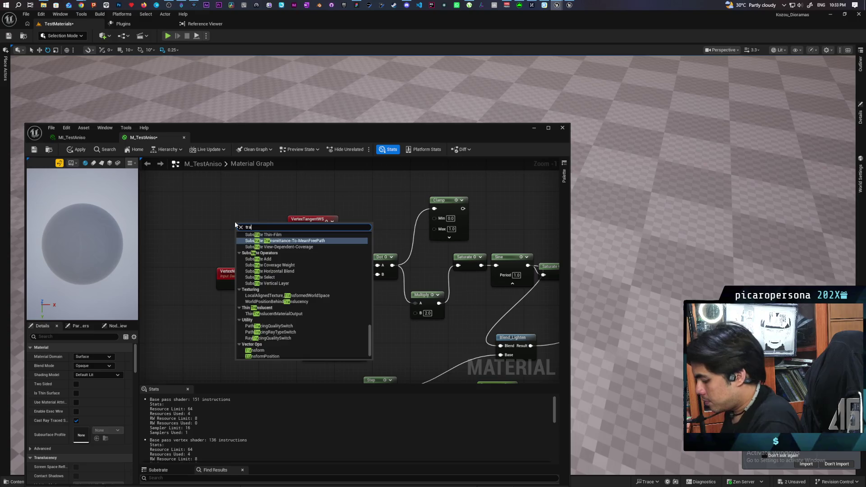
text(nsform vecto)
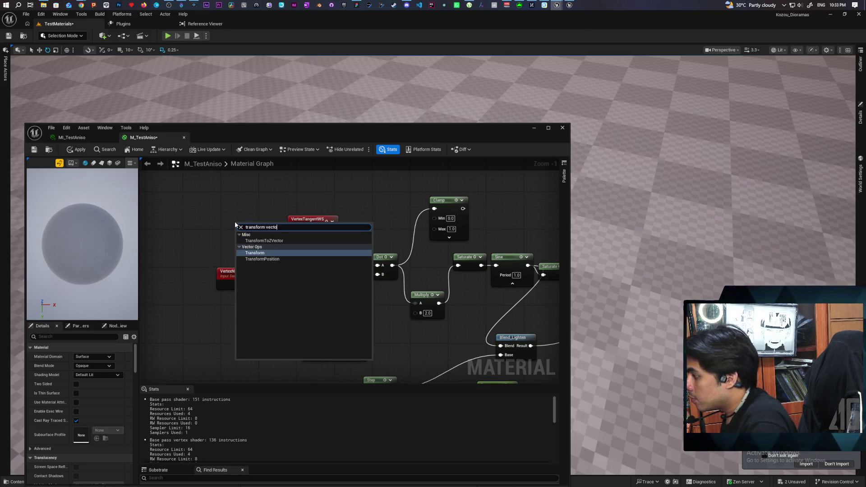
Add a Tangent Space to World Space TransformVector node and place it above VertexNormalWS
click(261, 253)
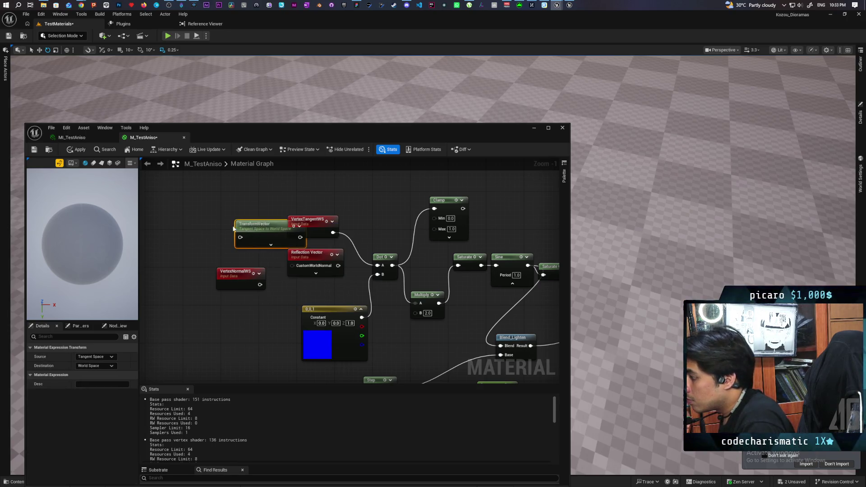
drag(248, 232, 190, 224)
drag(210, 255, 271, 255)
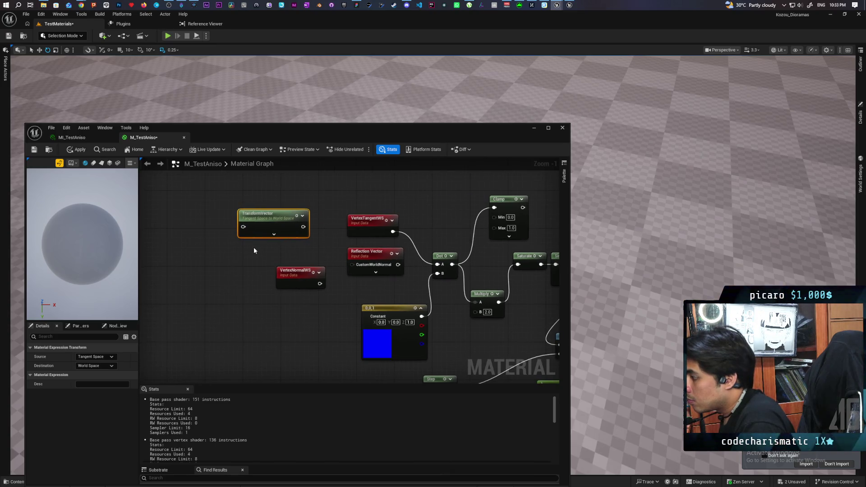
click(273, 233)
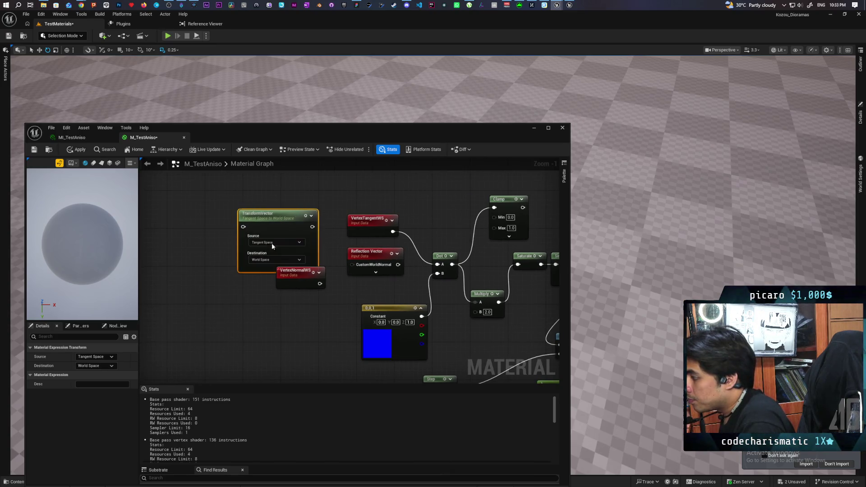
drag(271, 221, 272, 201)
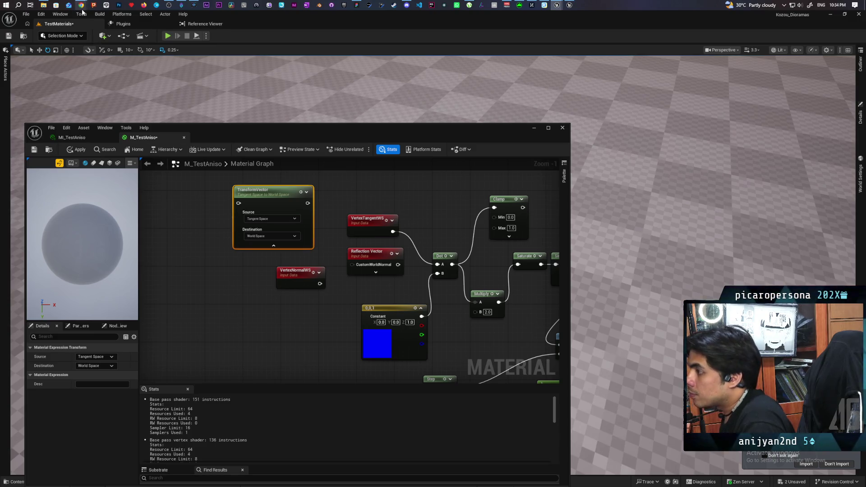
mouse_move(82, 10)
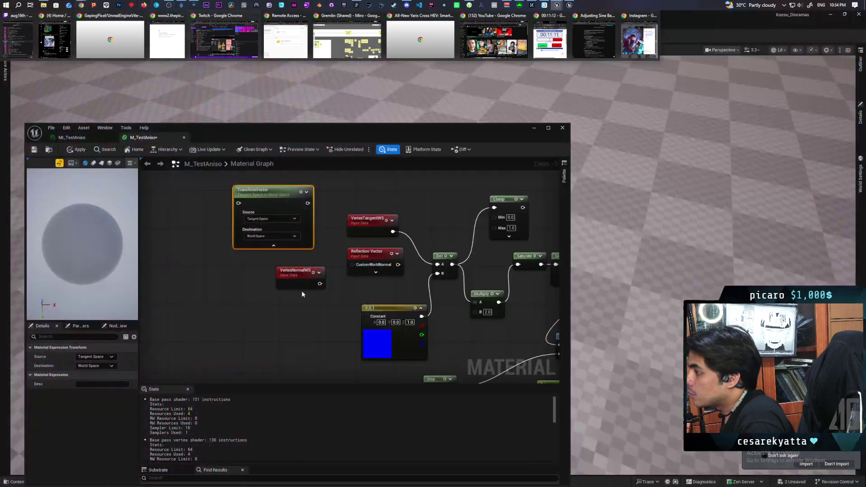
drag(227, 258, 283, 299)
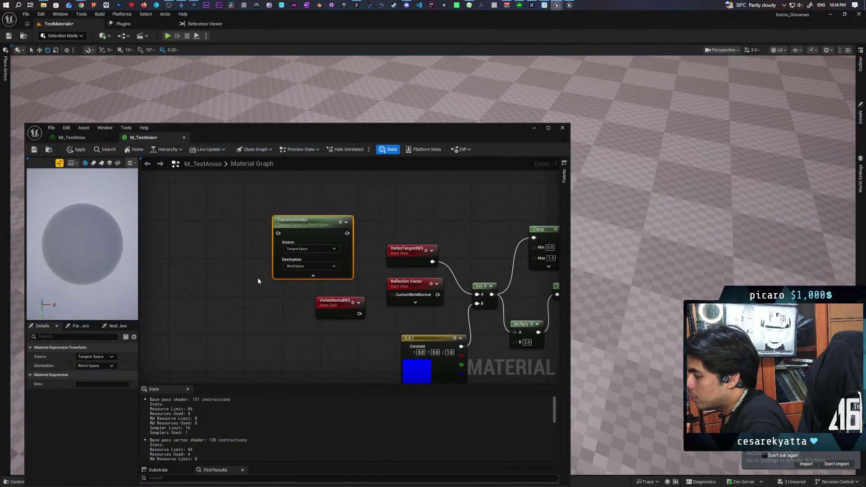
Feed a 0,1,0 Constant3Vector into TransformVector and wire its output to Dot's A input
click(198, 224)
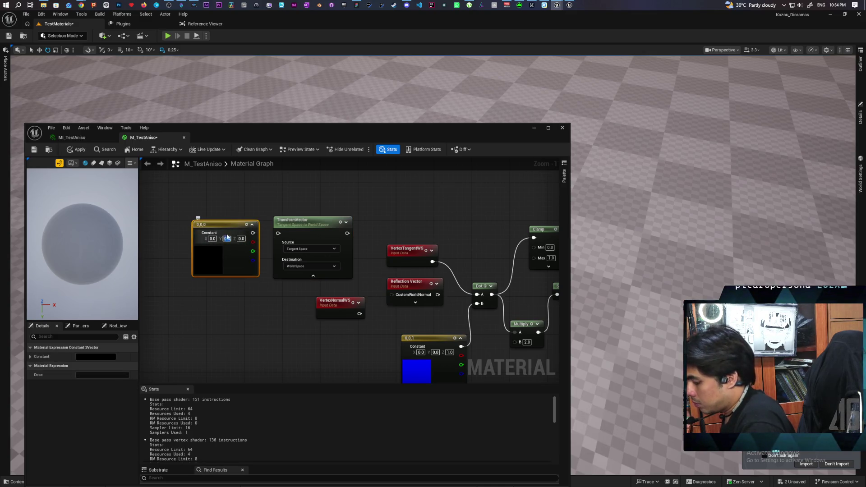
text(1)
key(Return)
drag(253, 233, 279, 233)
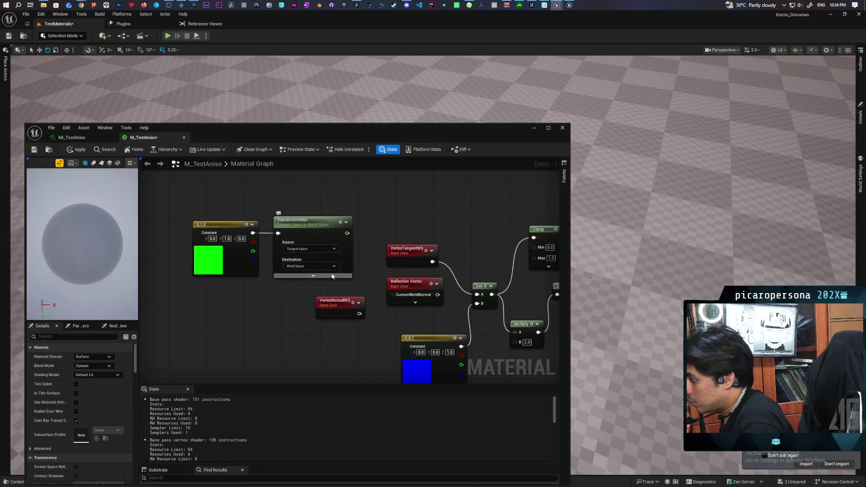
drag(347, 233, 476, 294)
drag(87, 280, 88, 281)
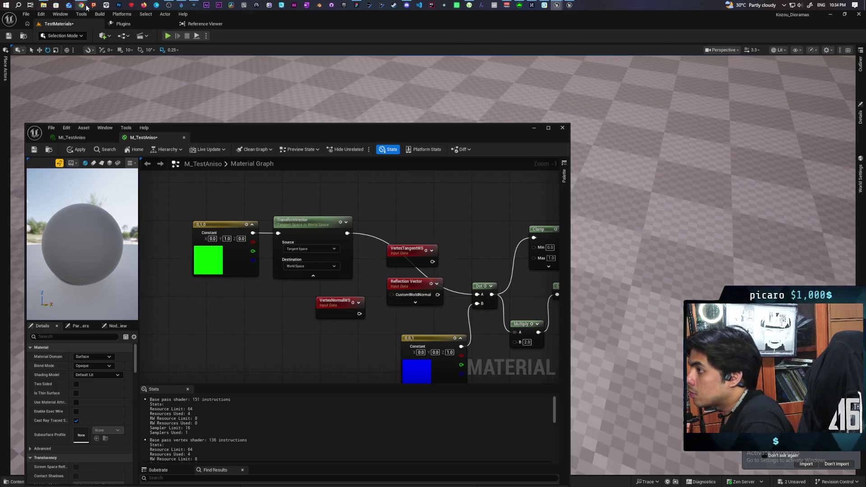
Check the Gemini chat, then return to the Material Editor
mouse_move(87, 8)
click(604, 33)
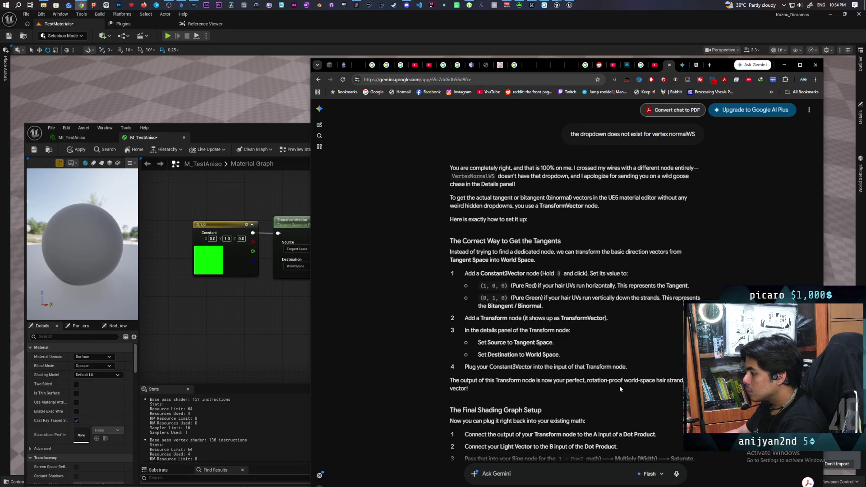
click(277, 331)
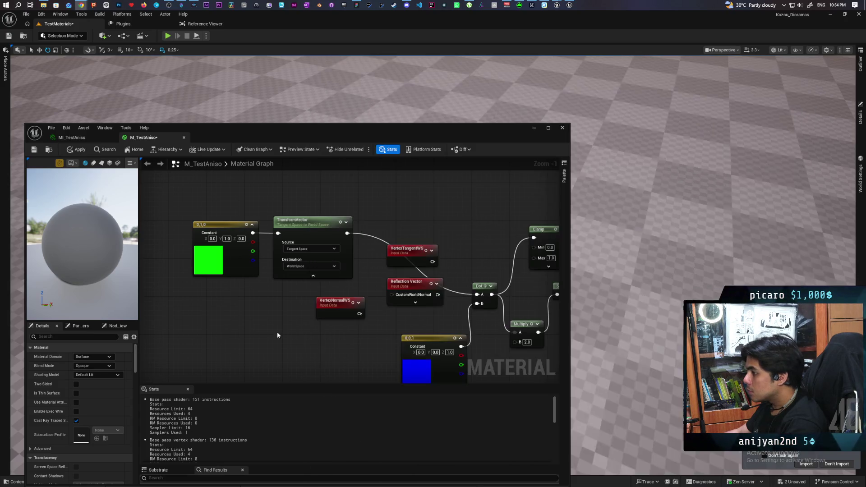
Preview the Dot node's result on the material sphere
drag(371, 345, 322, 310)
click(444, 254)
key(space)
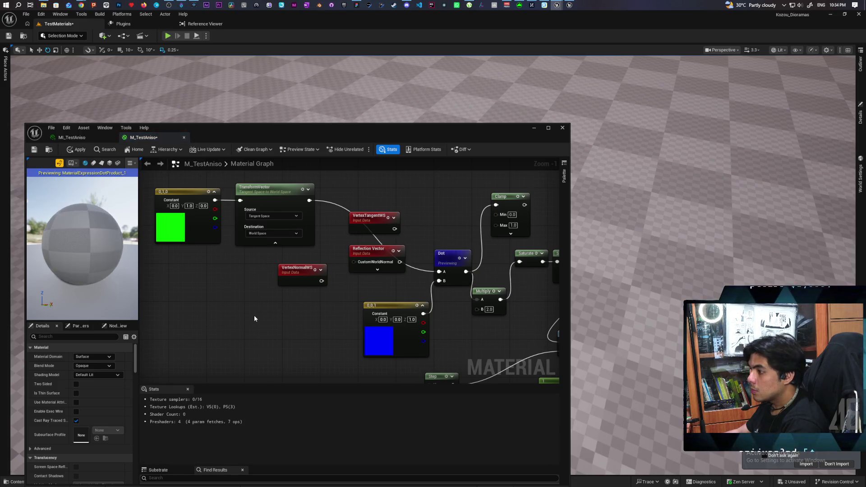
mouse_move(254, 315)
mouse_down()
mouse_move(298, 323)
mouse_move(266, 308)
mouse_up()
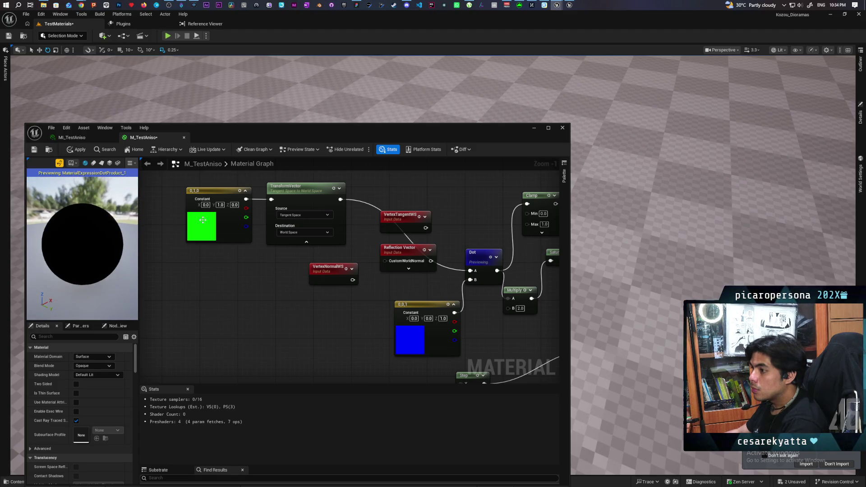
Adjust the Constant3Vector values until it reads 0,1,0 (green)
click(205, 205)
text(1)
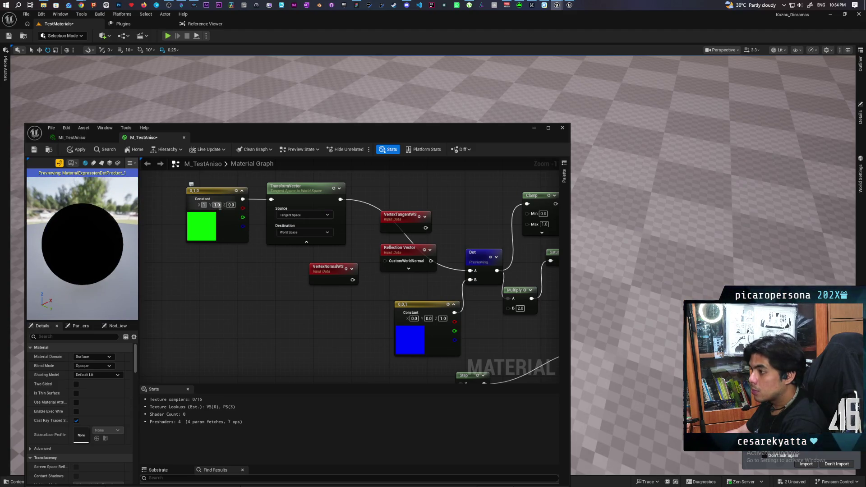
key(Tab)
text(0)
key(Return)
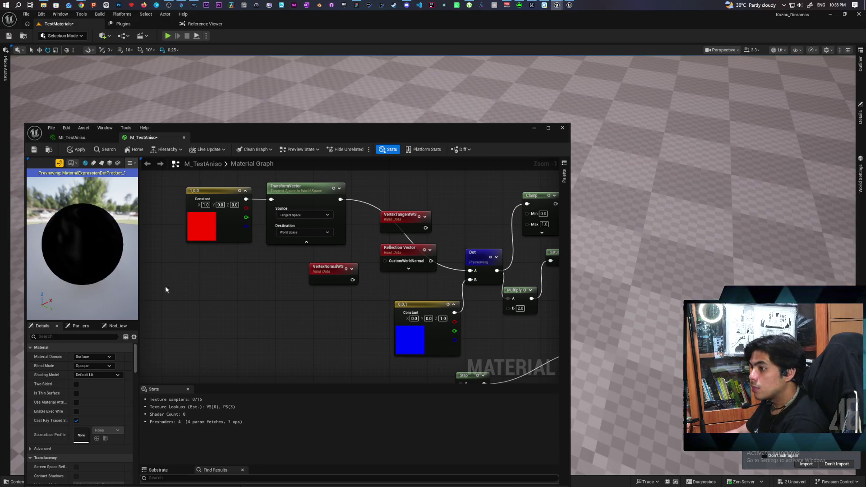
mouse_move(90, 228)
mouse_down()
mouse_move(91, 248)
mouse_move(133, 243)
mouse_up()
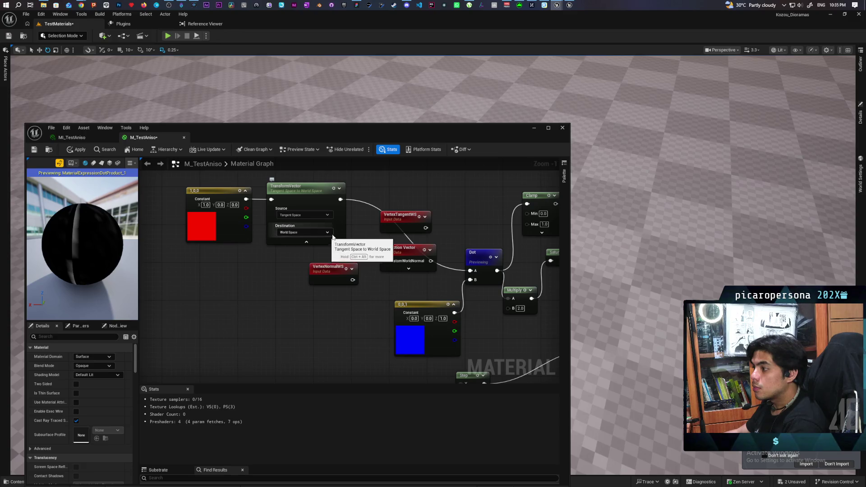
click(220, 205)
text(1)
key(Return)
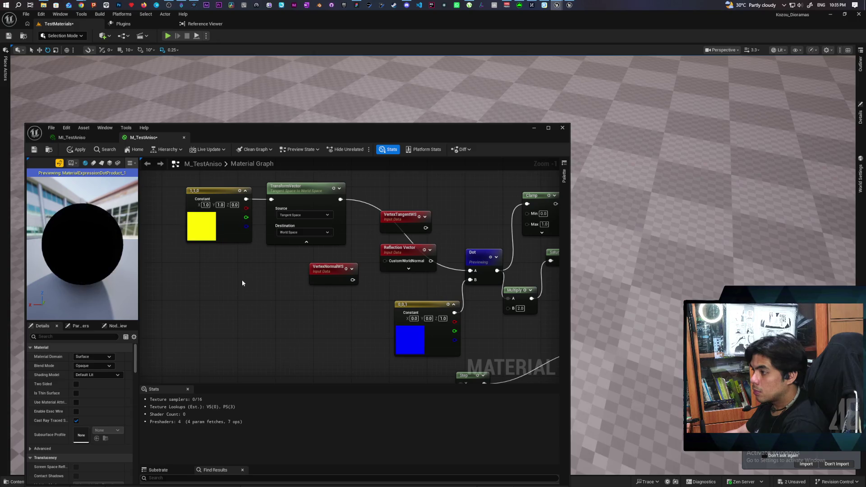
text(i)
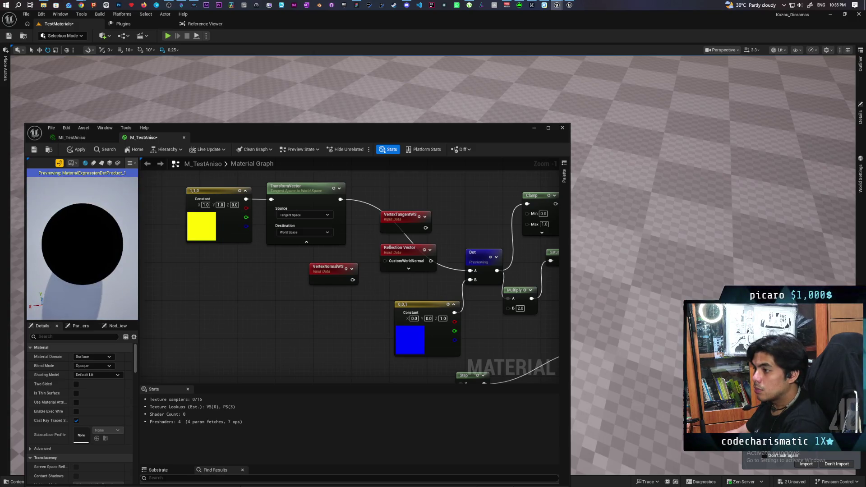
text(0)
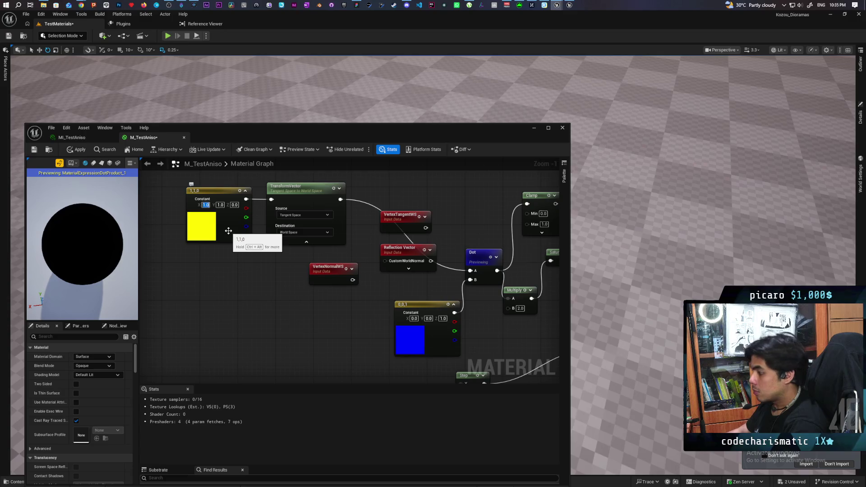
key(Return)
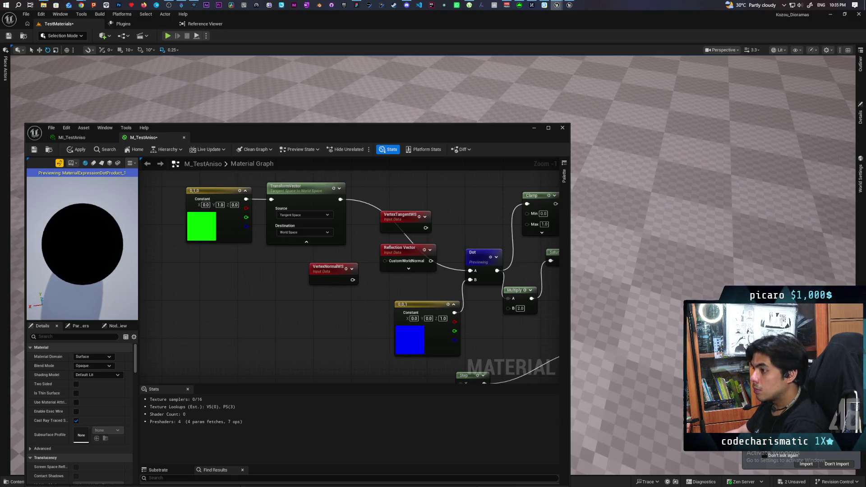
drag(74, 245, 74, 245)
Wire Reflection Vector into the Dot node's A input and stop previewing Dot
drag(431, 261, 470, 273)
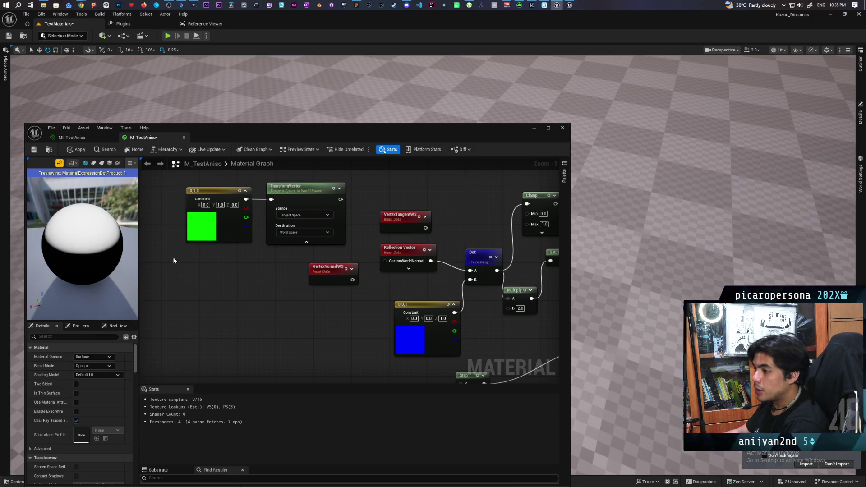
right_click(485, 253)
click(509, 270)
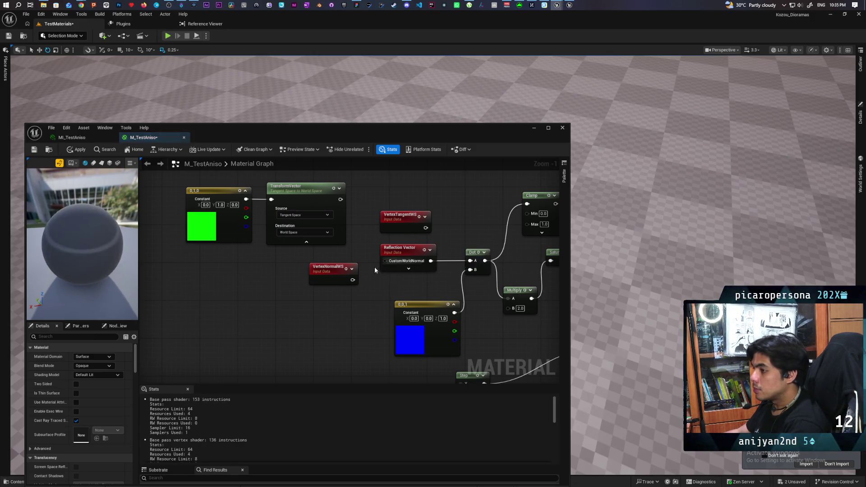
Apply the M_TestAniso changes and bring the camera in close to the level sphere
mouse_move(81, 243)
mouse_down()
mouse_move(84, 228)
mouse_move(83, 261)
mouse_move(83, 214)
mouse_move(83, 230)
mouse_up()
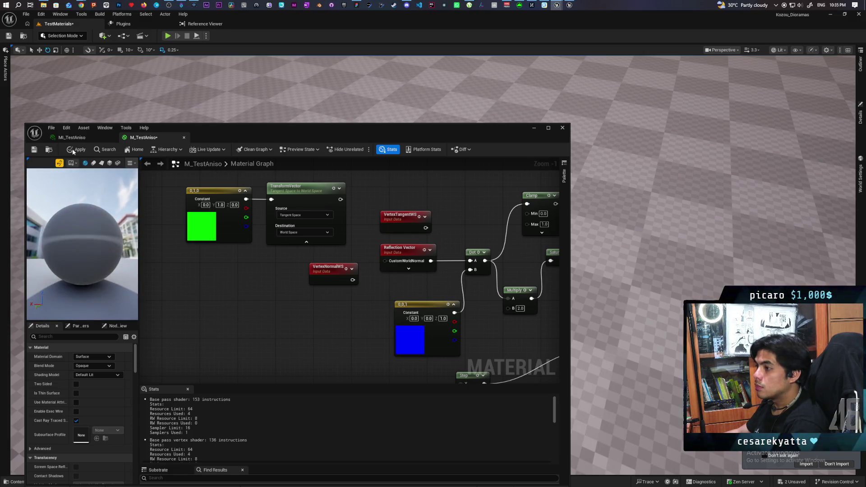
click(74, 151)
drag(314, 128, 276, 346)
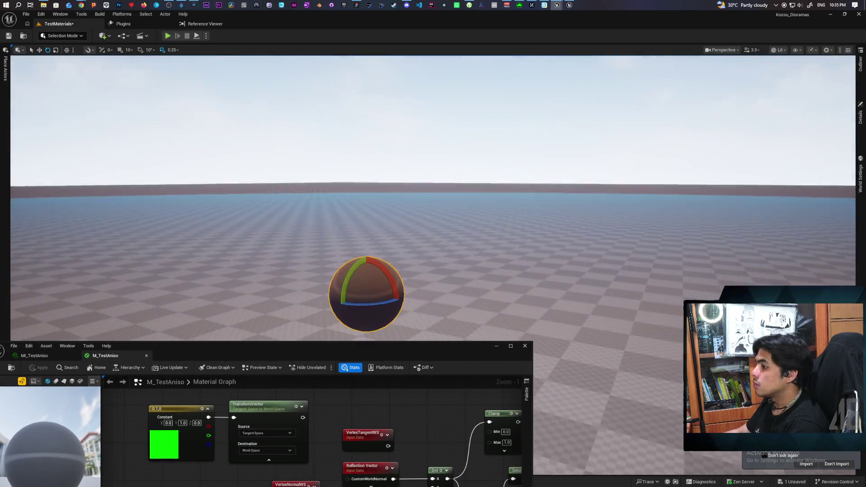
mouse_move(433, 271)
mouse_down()
mouse_move(435, 235)
mouse_move(447, 310)
mouse_up()
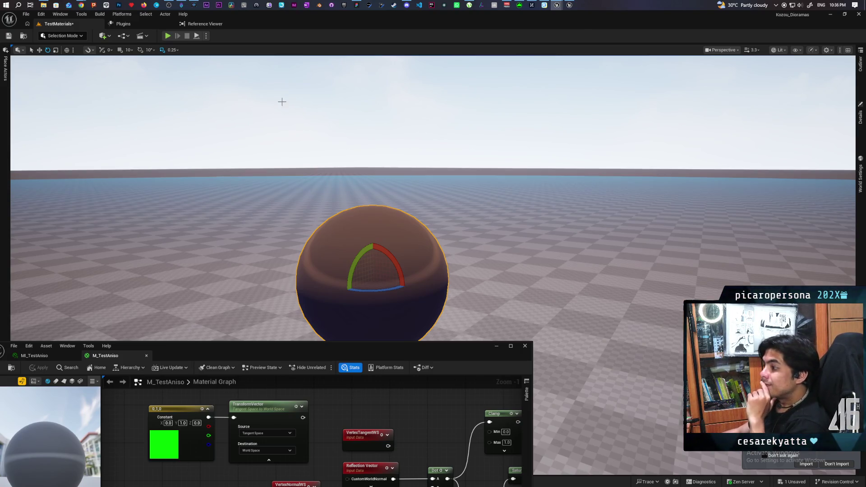
Pan and zoom the graph to the Base Color, Add and Multiply nodes, then recentre the editor
scroll(380, 389, down, 3)
mouse_move(230, 386)
mouse_down()
mouse_move(364, 448)
mouse_move(347, 417)
mouse_move(356, 428)
mouse_move(291, 426)
mouse_move(255, 408)
mouse_move(282, 452)
mouse_move(276, 405)
mouse_up()
mouse_move(289, 445)
mouse_down()
mouse_move(293, 431)
mouse_move(292, 475)
mouse_move(271, 445)
mouse_move(270, 467)
mouse_up()
mouse_move(301, 438)
mouse_down()
mouse_move(335, 422)
mouse_move(305, 456)
mouse_move(289, 435)
mouse_move(294, 408)
mouse_up()
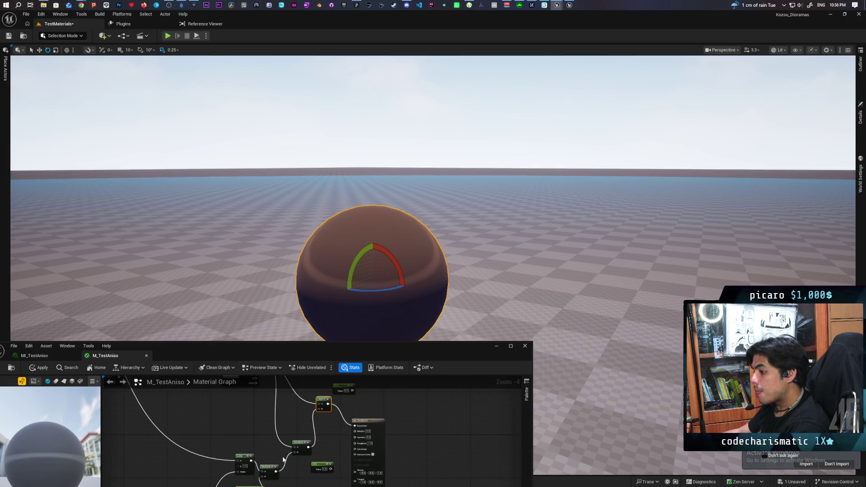
mouse_move(289, 452)
mouse_down()
mouse_move(281, 479)
mouse_move(271, 422)
mouse_up()
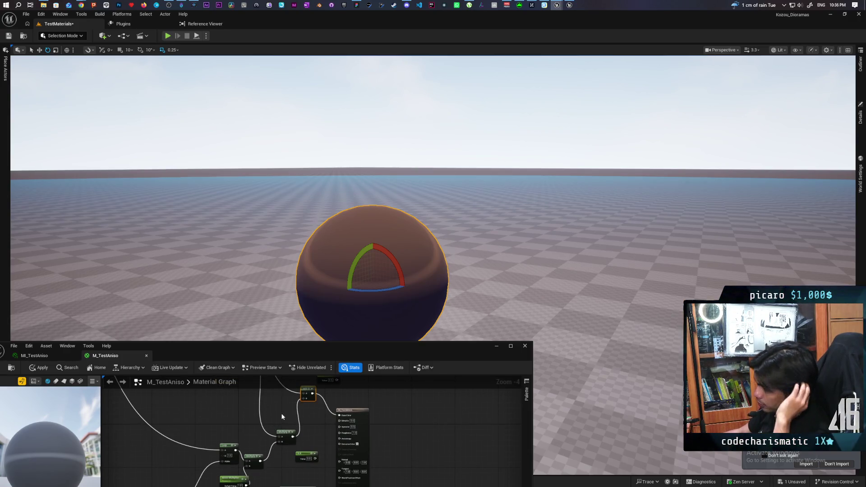
scroll(284, 439, up, 2)
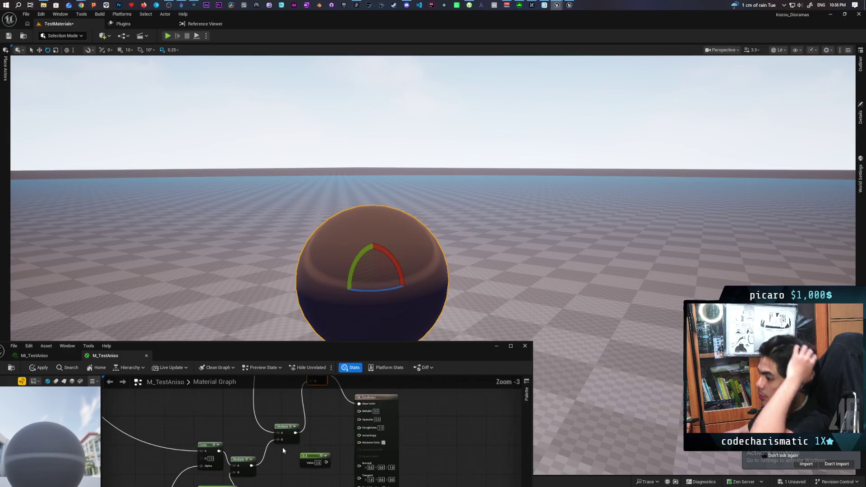
drag(293, 350, 412, 114)
mouse_move(382, 211)
mouse_down()
mouse_move(375, 325)
mouse_move(360, 372)
mouse_move(404, 261)
mouse_move(424, 255)
mouse_up()
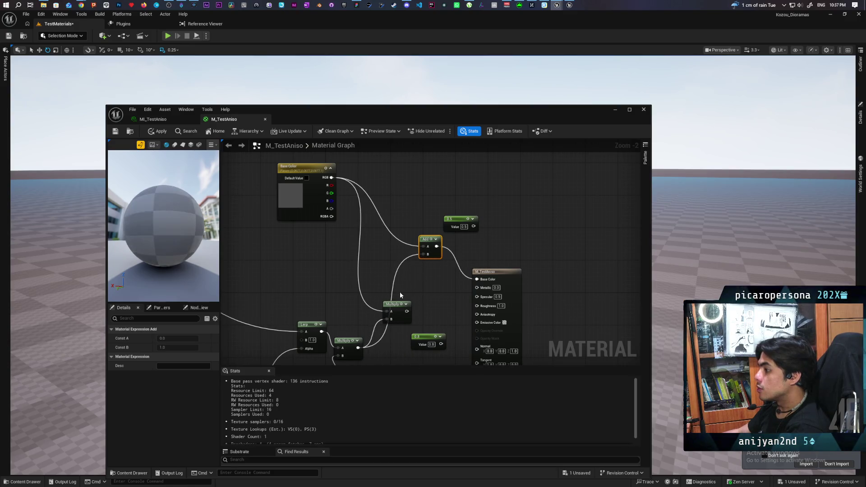
Apply the current M_TestAniso changes and reposition the editor so the level sphere shows
mouse_move(194, 248)
mouse_down()
mouse_move(173, 278)
mouse_move(193, 178)
mouse_up()
mouse_move(308, 114)
mouse_down()
mouse_move(396, 285)
mouse_move(351, 301)
mouse_up()
click(198, 317)
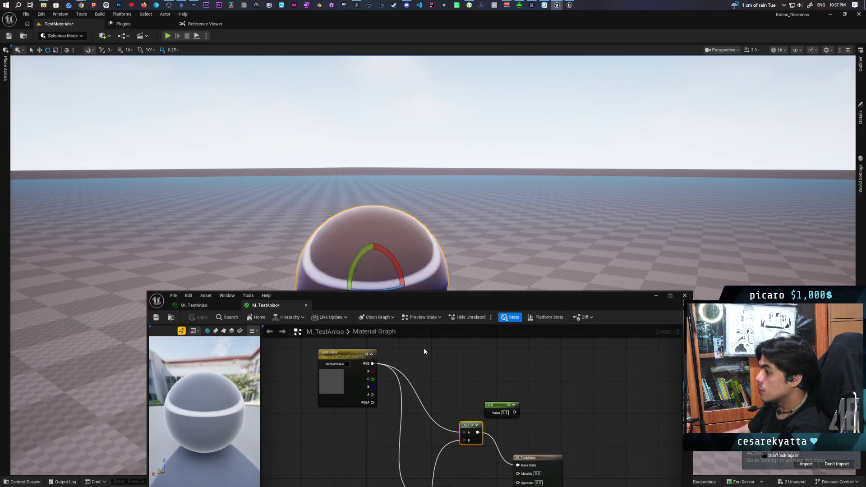
mouse_move(428, 306)
mouse_down()
mouse_move(402, 413)
mouse_move(399, 210)
mouse_up()
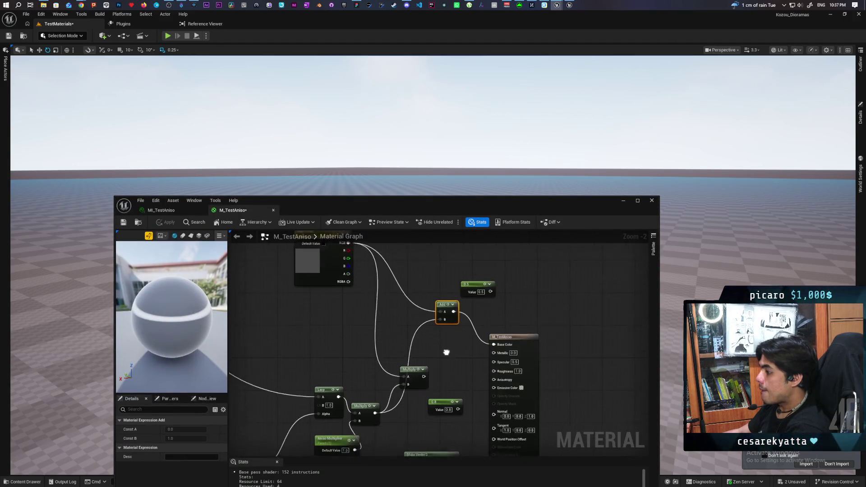
Duplicate the Multiply node, place the copy beside the original, and apply
drag(424, 371, 376, 341)
mouse_move(445, 380)
mouse_down()
mouse_move(443, 426)
mouse_move(446, 402)
mouse_up()
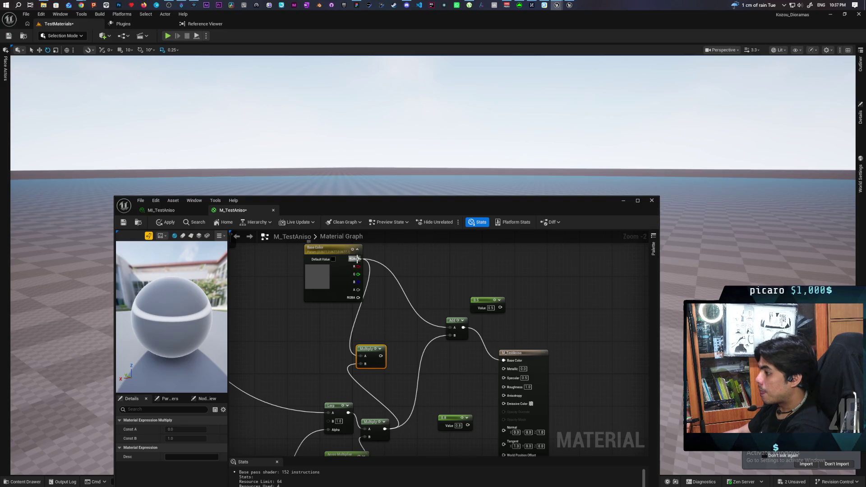
mouse_move(374, 366)
mouse_down()
mouse_move(446, 377)
mouse_move(449, 335)
mouse_up()
key(ctrl+w)
drag(449, 373, 436, 356)
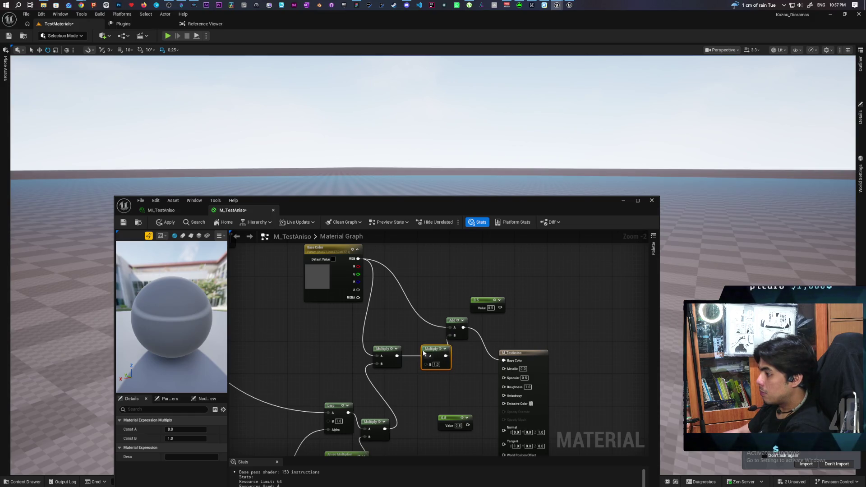
click(165, 222)
Pull an Aniso Multiplier parameter off the second Multiply's B input and apply
mouse_move(386, 210)
mouse_down()
mouse_move(650, 254)
mouse_move(405, 285)
mouse_move(392, 278)
mouse_up()
drag(431, 456, 417, 335)
drag(391, 393, 402, 404)
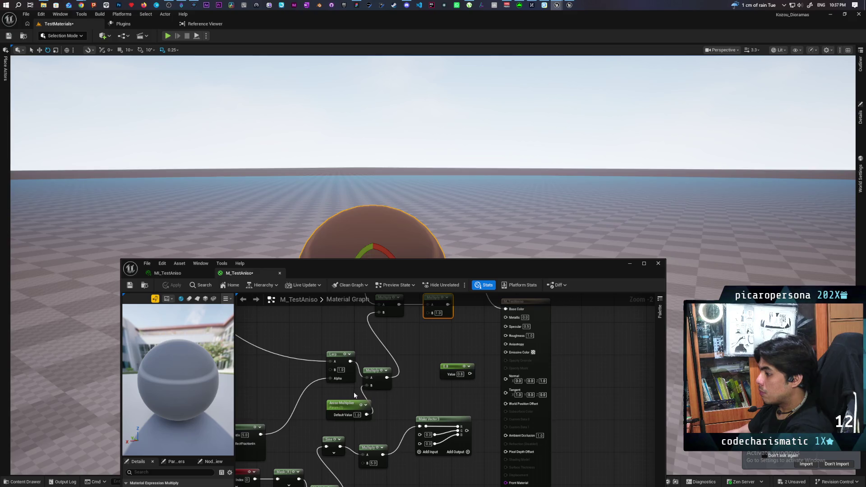
mouse_move(370, 395)
mouse_down()
mouse_move(415, 347)
mouse_move(405, 340)
mouse_move(426, 312)
mouse_up()
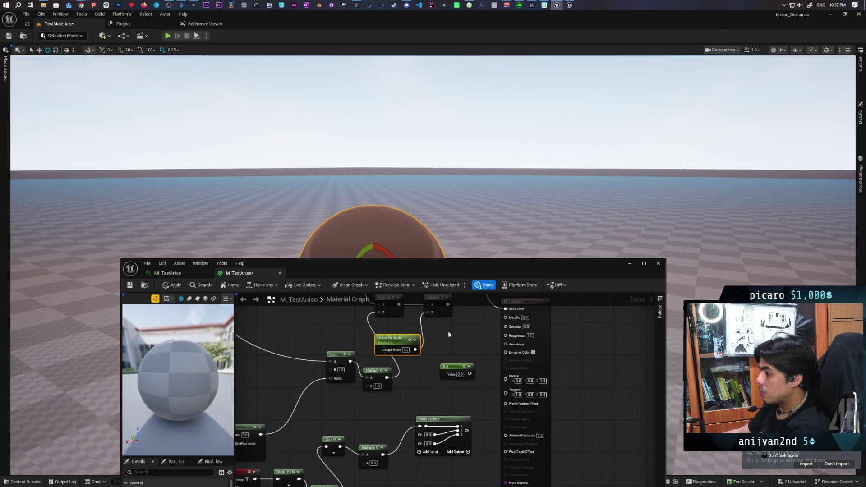
click(173, 285)
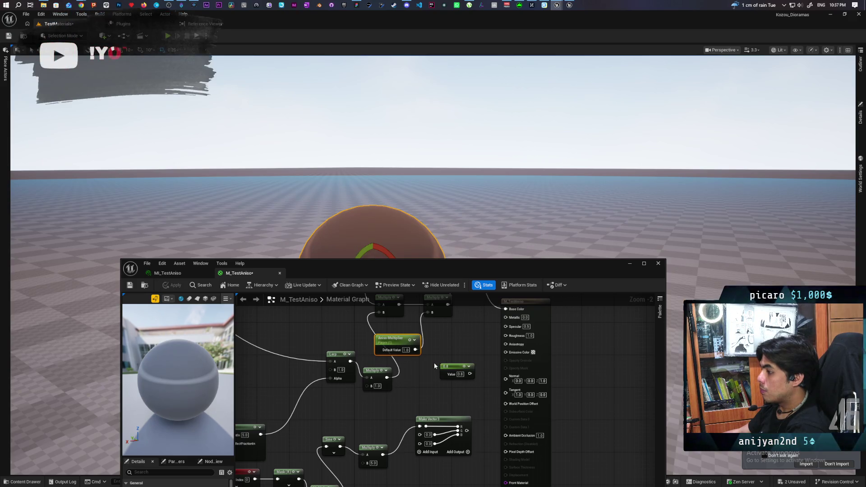
Wire the Lerp output into the upper Multiply's B input and save the material
drag(392, 339, 428, 339)
drag(350, 362, 353, 350)
drag(380, 314, 379, 312)
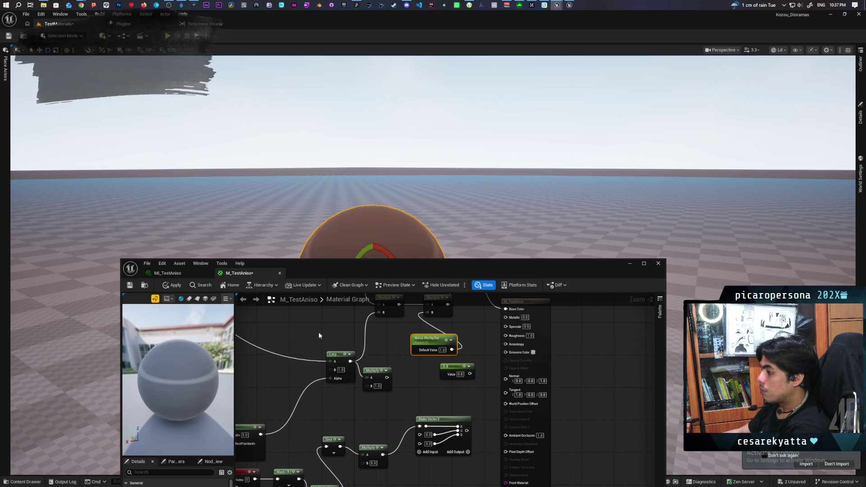
key(ctrl+s)
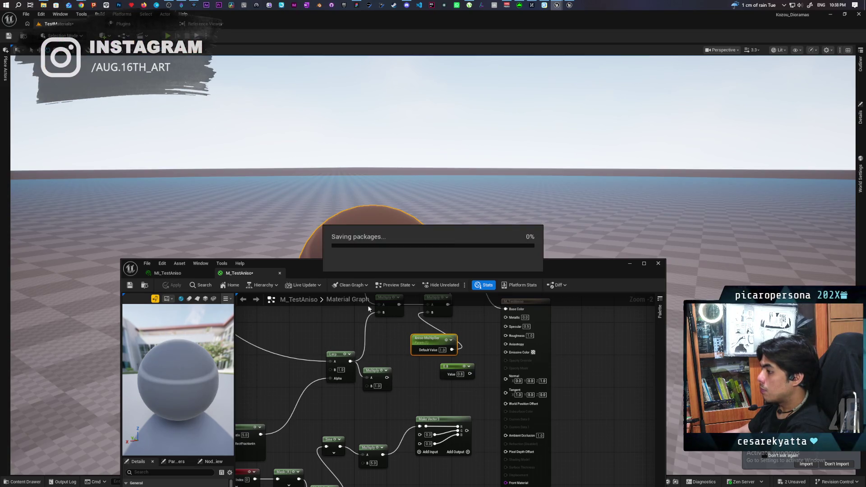
Enter a new Aniso Multiplier value in the MI_TestAniso instance parameters
click(183, 272)
mouse_move(342, 272)
mouse_down()
mouse_move(563, 252)
mouse_move(374, 323)
mouse_up()
click(514, 391)
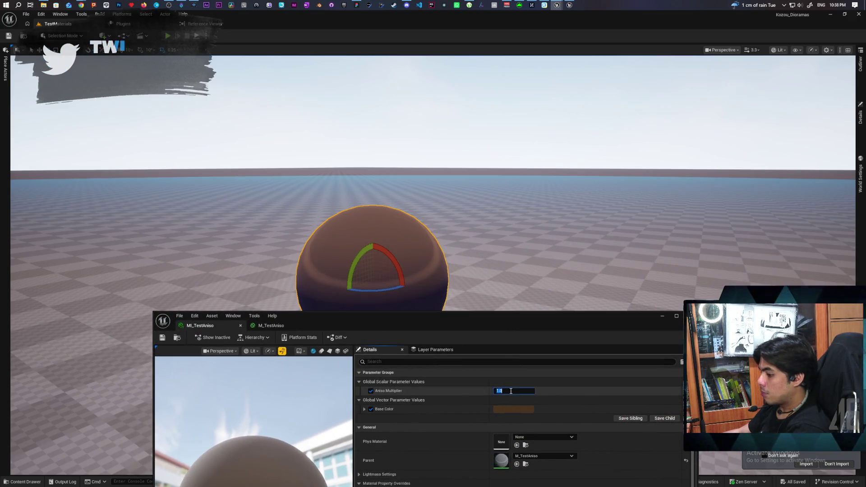
text(2)
key(Return)
Frame the sphere in the level view and return to the M_TestAniso graph
mouse_move(579, 271)
mouse_down()
mouse_move(586, 216)
mouse_move(584, 239)
mouse_move(581, 221)
mouse_move(572, 239)
mouse_move(582, 212)
mouse_move(581, 239)
mouse_move(582, 227)
mouse_up()
key(f)
drag(474, 252, 473, 253)
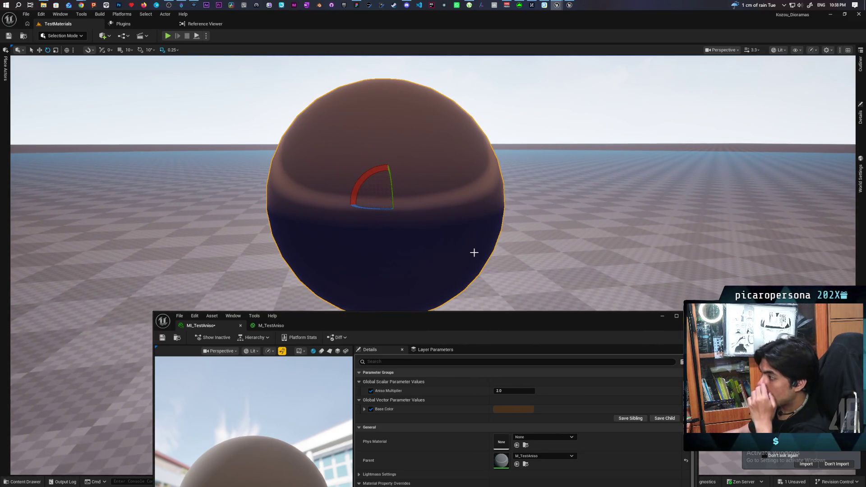
click(275, 325)
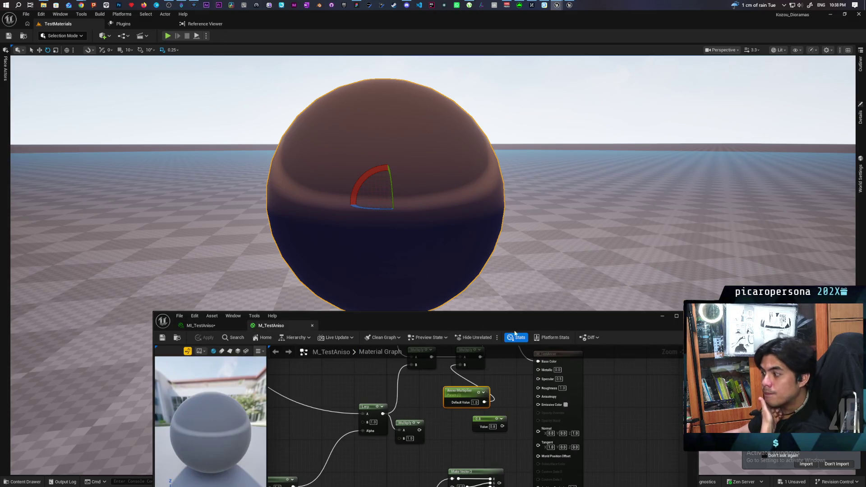
Add a MakeMaterialAttributes node beside the result node
mouse_move(513, 379)
mouse_down()
mouse_move(415, 400)
mouse_move(445, 415)
mouse_move(456, 393)
mouse_move(460, 420)
mouse_up()
scroll(457, 395, up, 1)
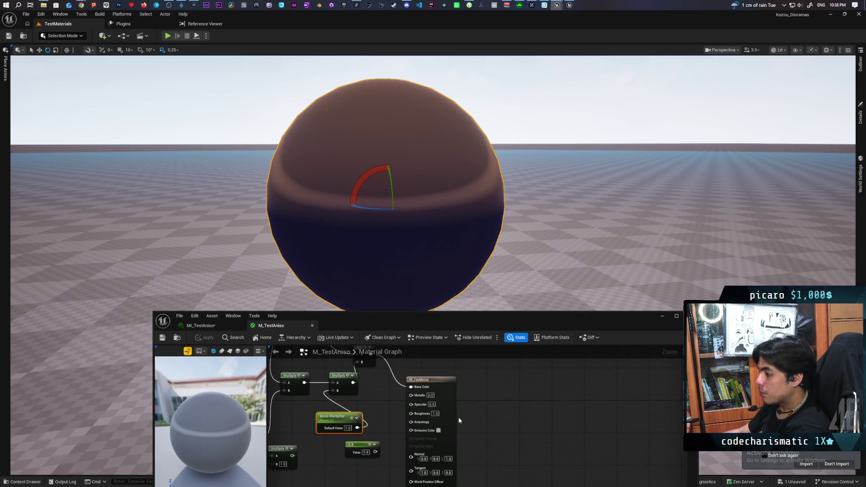
right_click(491, 423)
text(make)
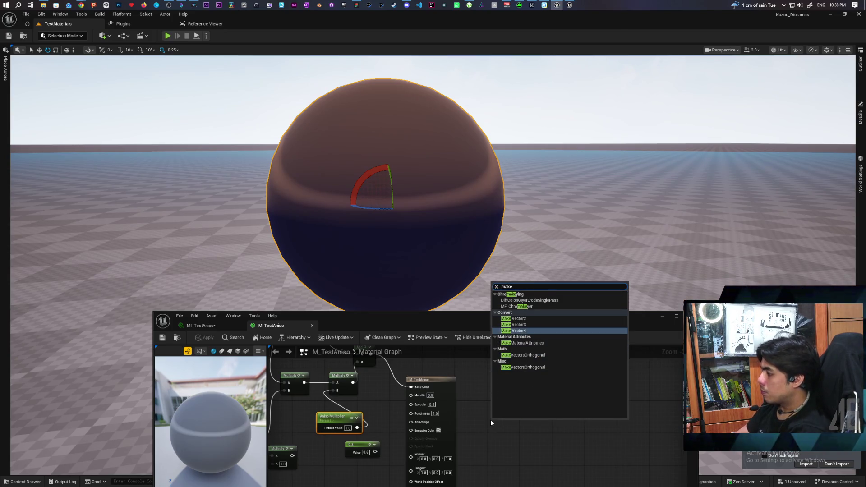
key(Down)
key(Return)
scroll(490, 419, up, 1)
mouse_move(522, 427)
mouse_down()
mouse_move(541, 393)
mouse_move(604, 395)
mouse_up()
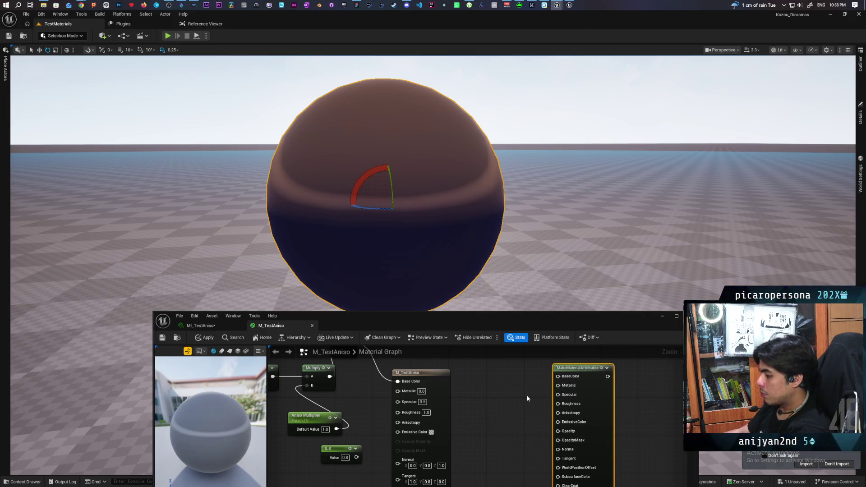
Feed constants 0.0, 0.5 and 1 into Metallic, Specular and Roughness
click(490, 382)
mouse_move(521, 391)
mouse_down()
mouse_move(557, 395)
mouse_move(558, 386)
mouse_up()
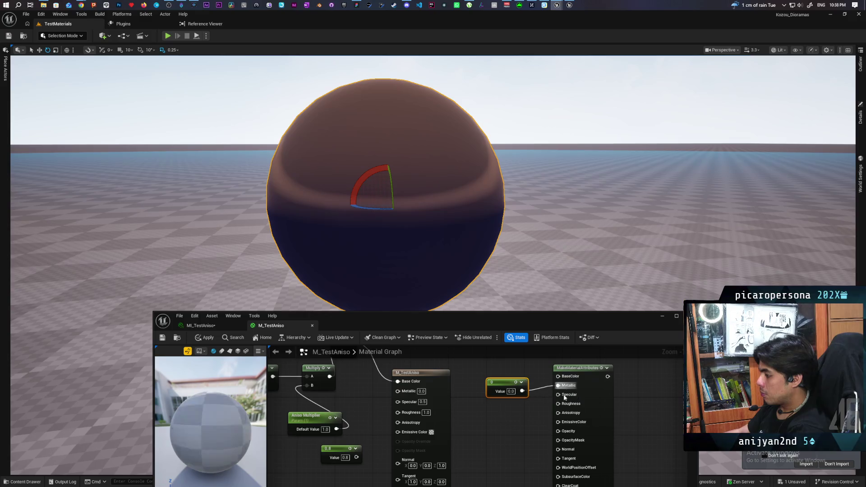
key(ctrl+d)
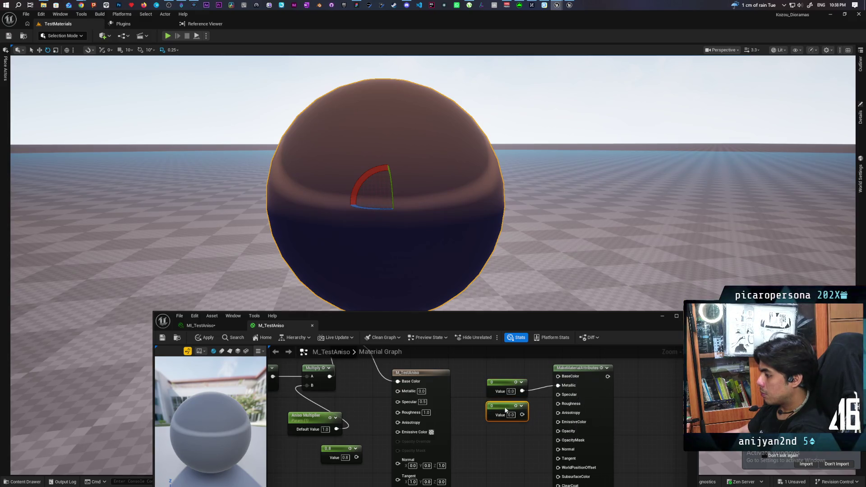
drag(522, 413, 558, 394)
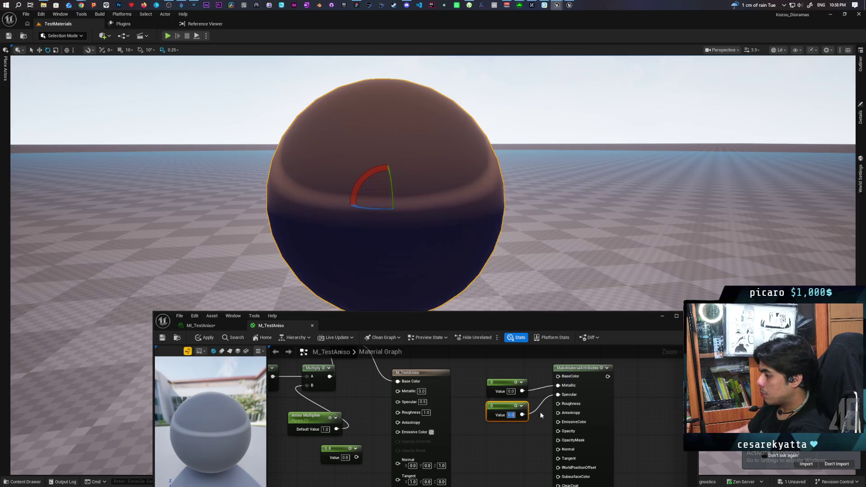
text(0.5)
click(522, 435)
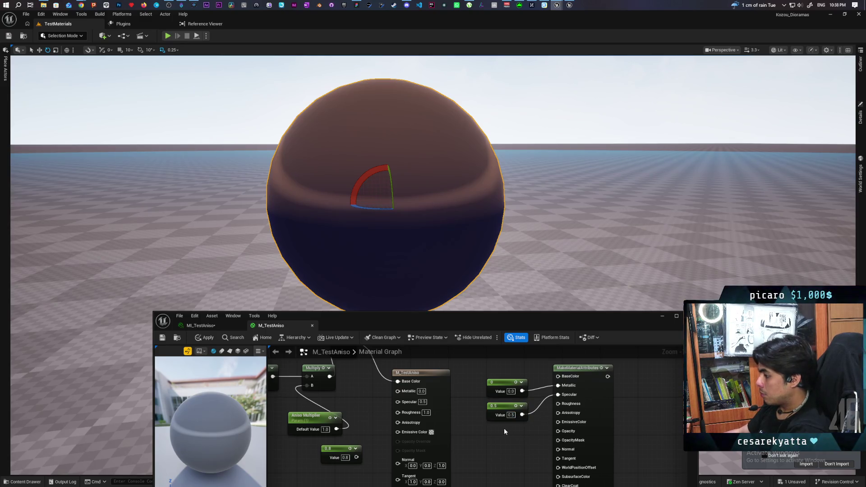
click(492, 426)
click(510, 434)
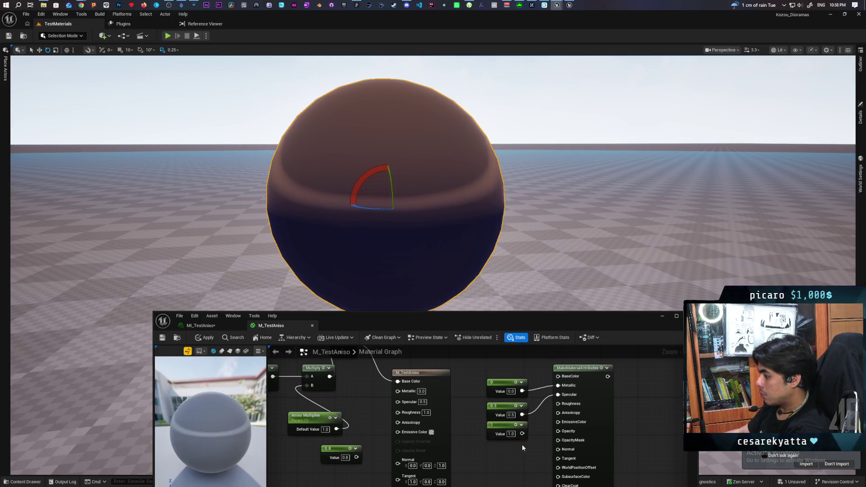
drag(559, 406, 558, 404)
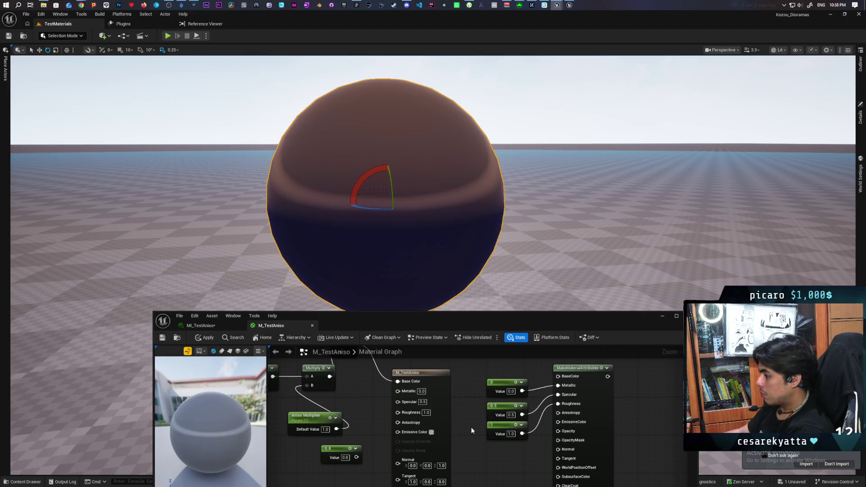
Move the three Constant nodes down and wire the Add output into Base Color
drag(474, 370, 503, 431)
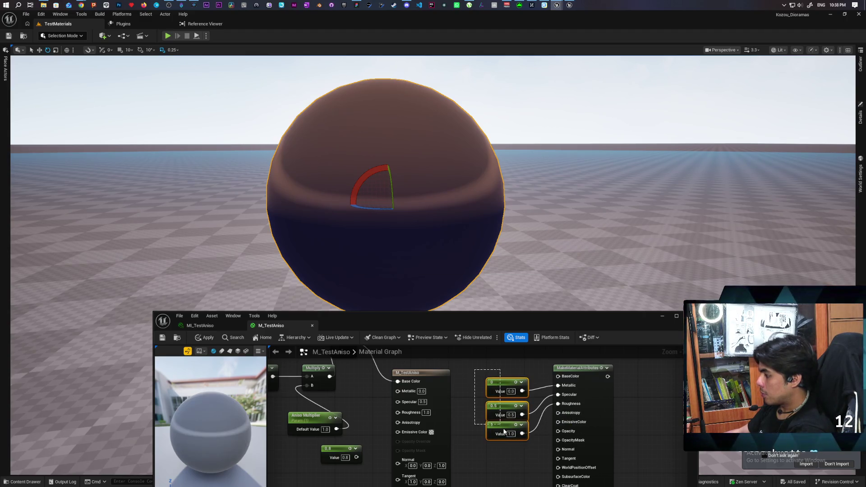
drag(499, 380, 492, 404)
drag(461, 358, 454, 421)
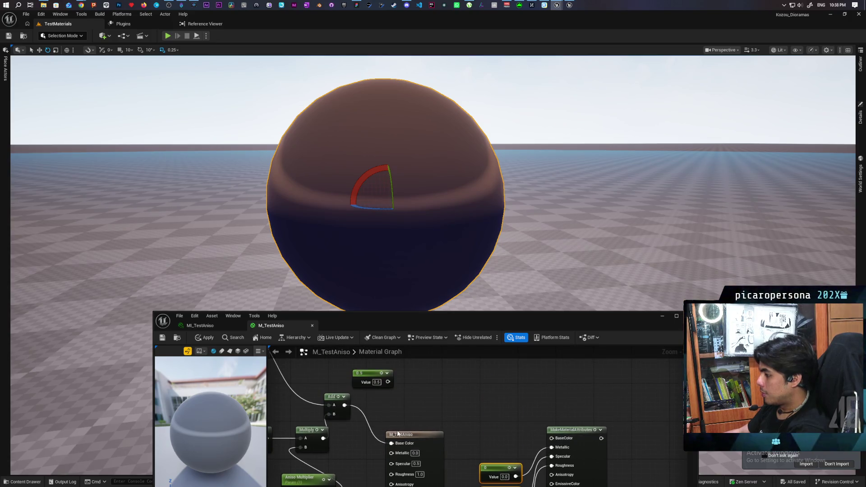
mouse_move(390, 443)
mouse_down()
mouse_move(500, 455)
mouse_move(551, 438)
mouse_up()
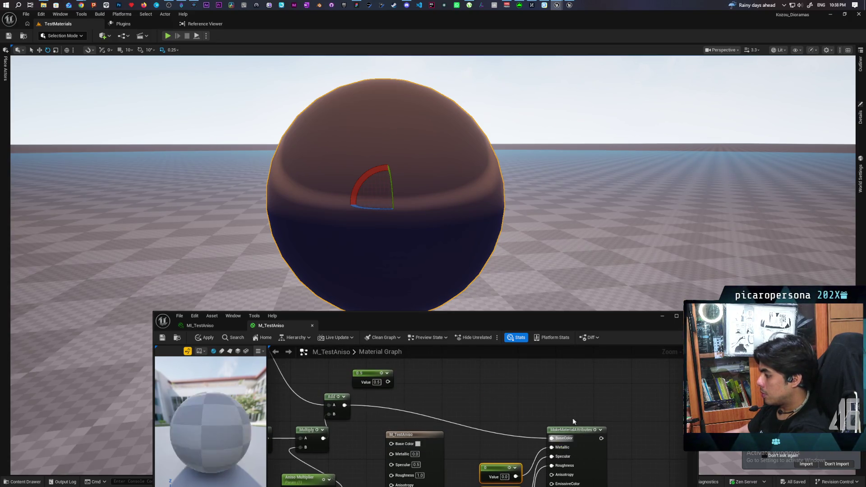
drag(458, 457, 440, 412)
Enable Use Material Attributes and place the result node right of MakeMaterialAttributes
click(422, 411)
drag(466, 319, 462, 222)
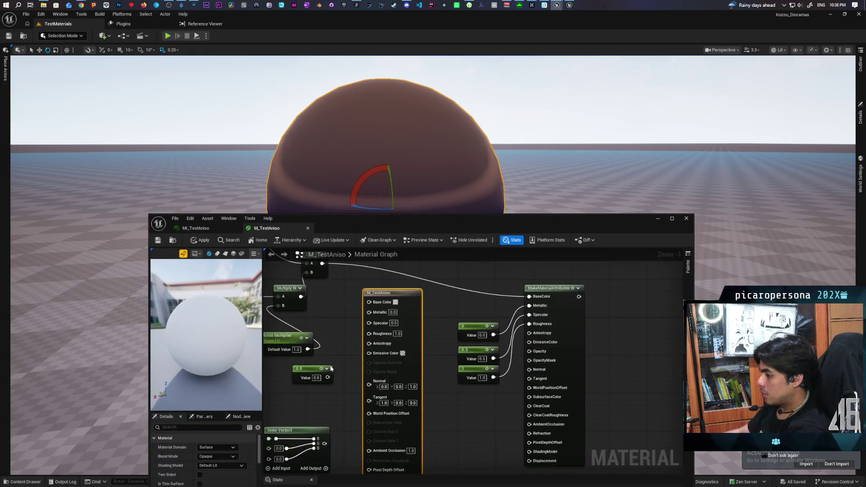
drag(404, 235, 397, 170)
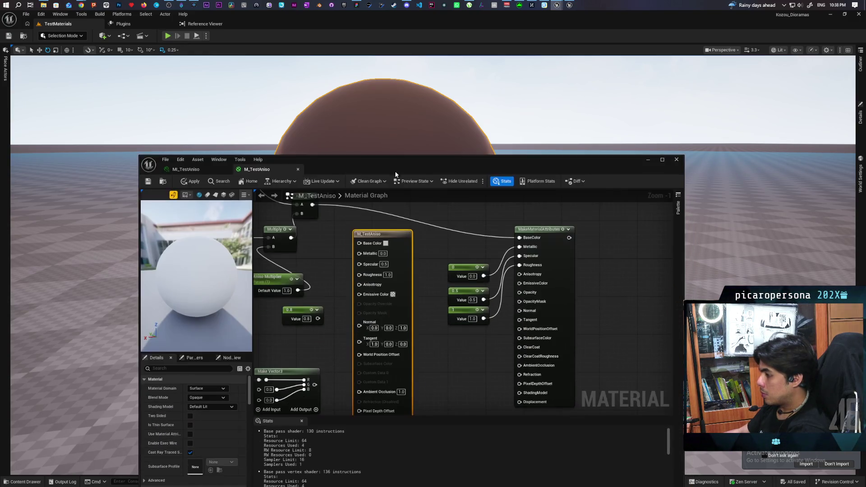
click(189, 433)
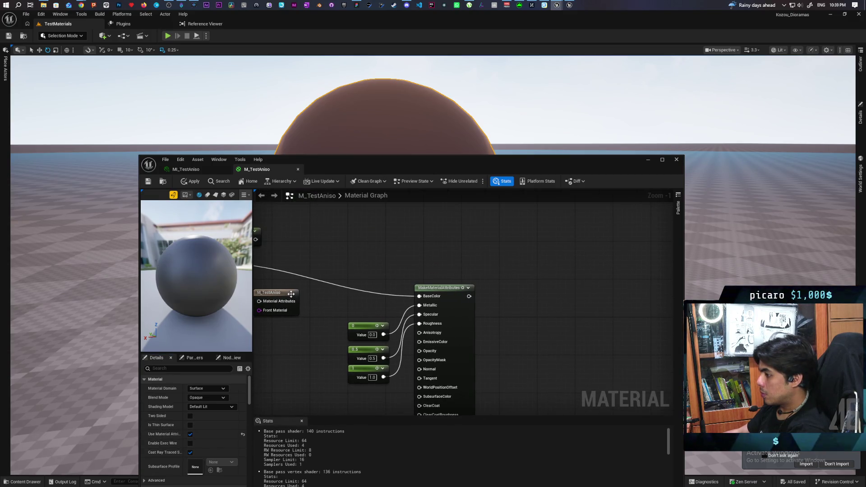
drag(291, 293, 608, 291)
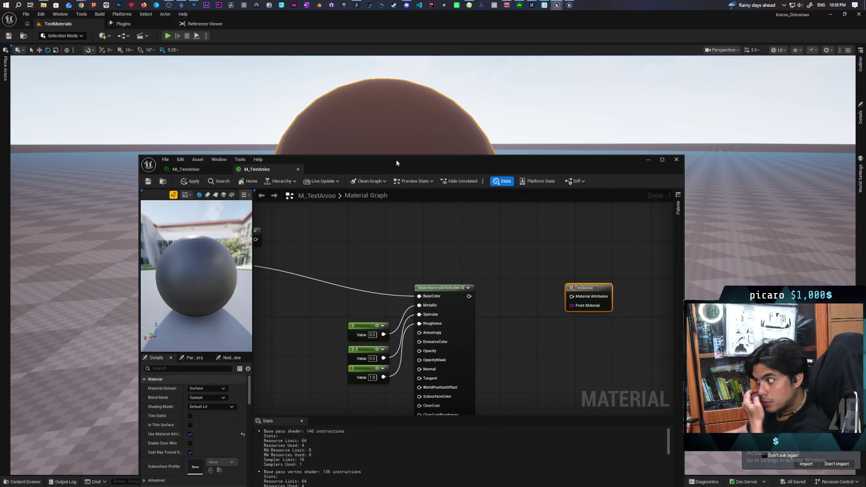
drag(395, 163, 394, 52)
click(173, 416)
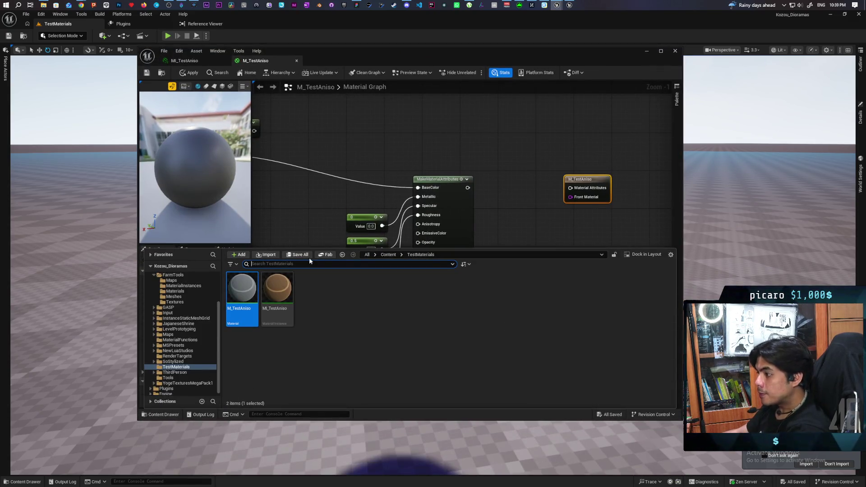
Drag MF_Stylized from the Content folder and wire MakeMaterialAttributes → MF_Stylized → result
click(376, 255)
click(390, 261)
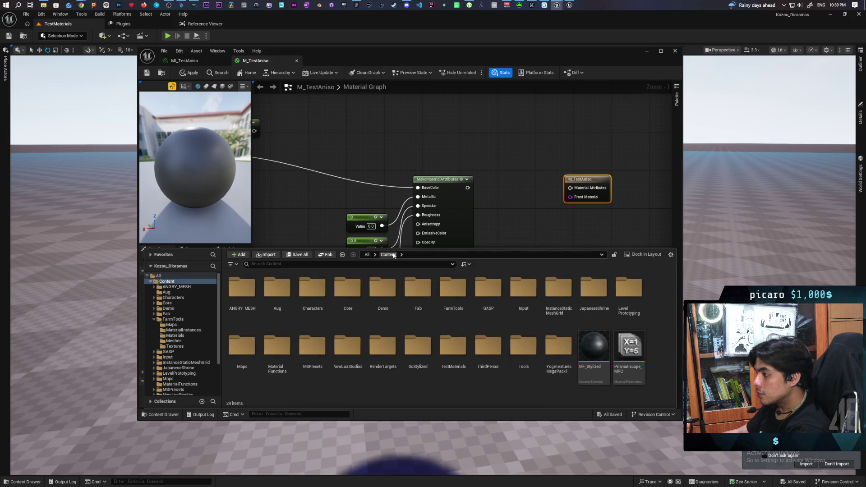
drag(593, 353, 534, 221)
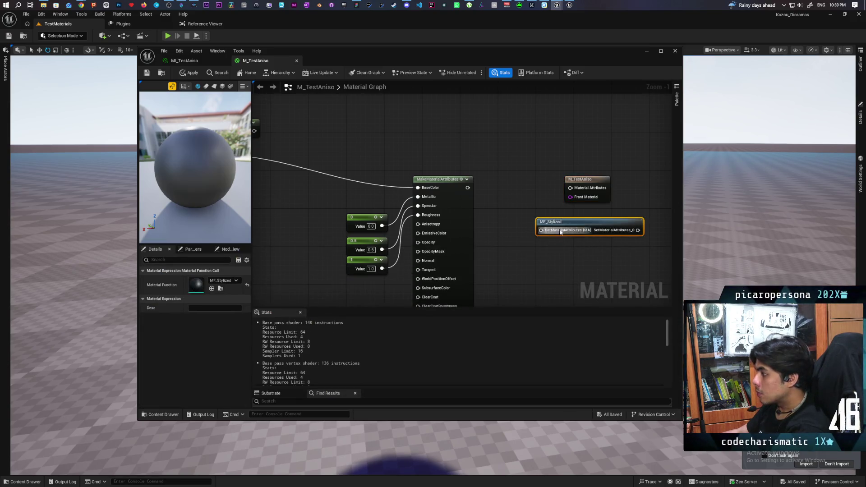
mouse_move(467, 188)
mouse_down()
mouse_move(554, 239)
mouse_move(541, 230)
mouse_up()
drag(637, 230, 570, 187)
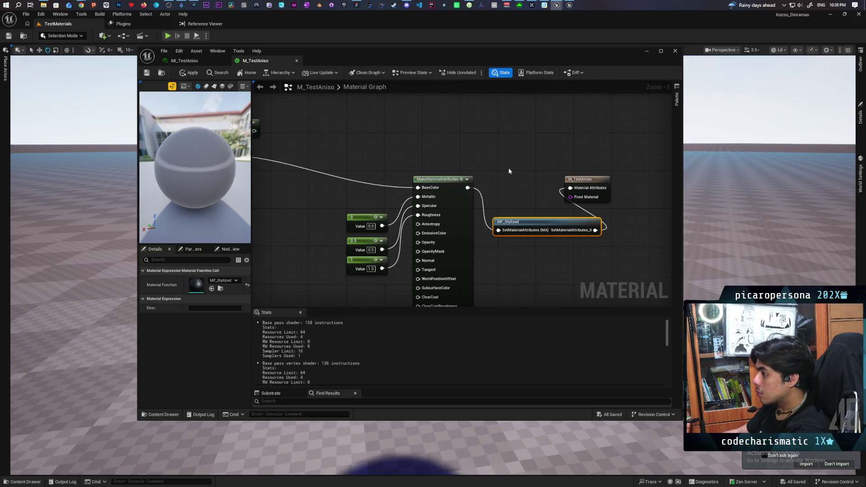
drag(380, 188, 407, 224)
Lower the material editor and frame the level sphere to check the new shading
mouse_move(379, 56)
mouse_down()
mouse_move(428, 179)
mouse_move(422, 213)
mouse_up()
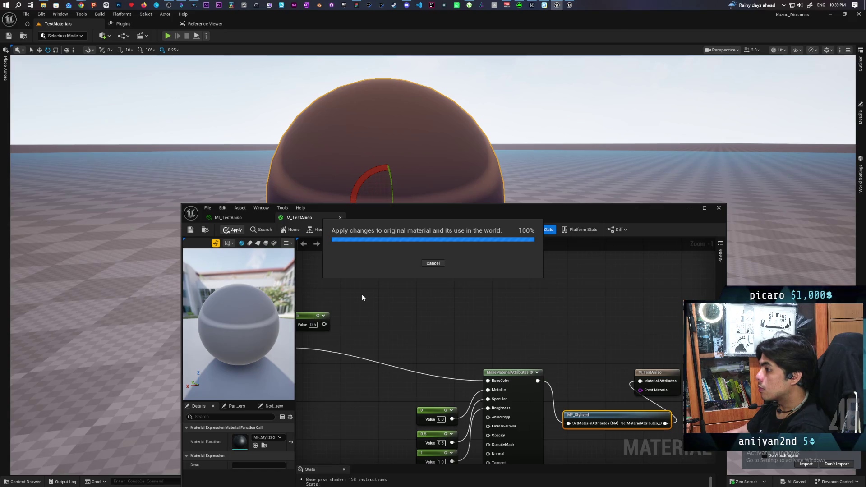
drag(429, 216, 409, 342)
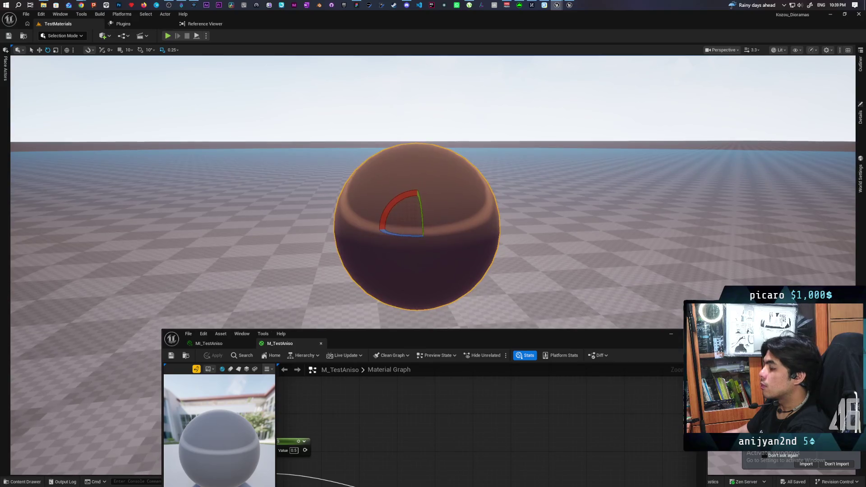
key(w)
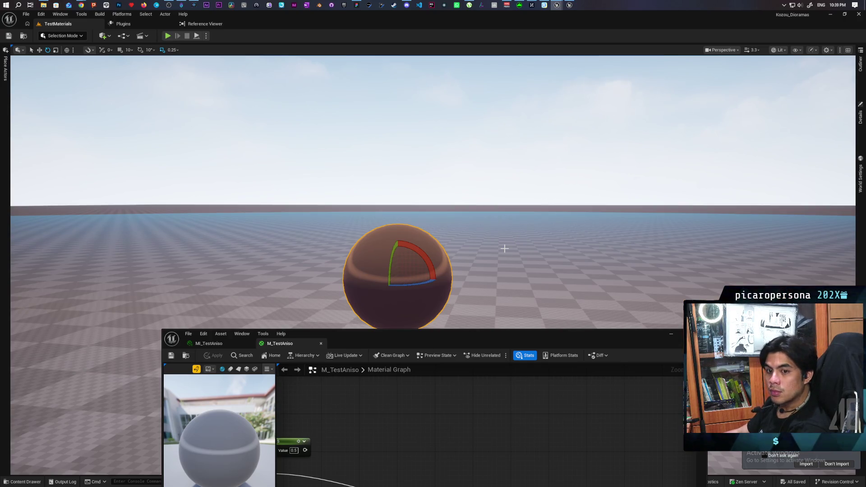
scroll(417, 406, down, 3)
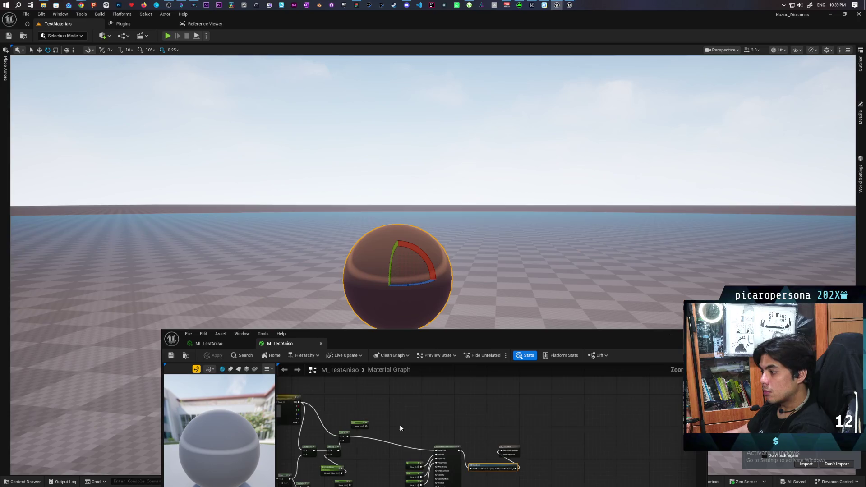
Search 'direction' and place a SkyAtmosphereLightDirection node in open graph space
scroll(459, 423, up, 4)
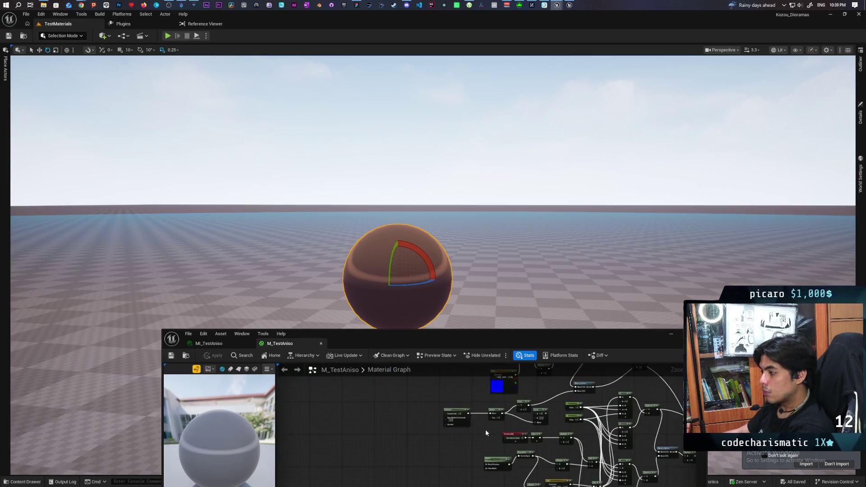
right_click(386, 436)
text(direction)
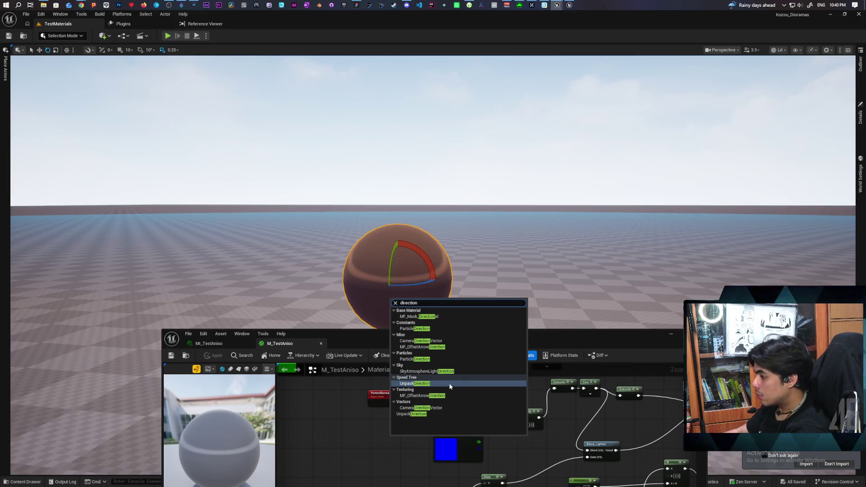
click(450, 371)
mouse_move(419, 438)
mouse_down()
mouse_move(368, 426)
mouse_move(492, 394)
mouse_up()
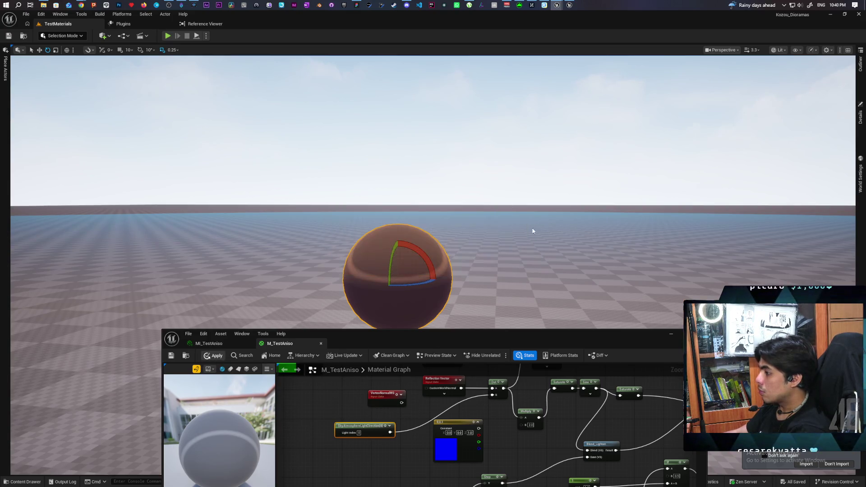
mouse_move(549, 241)
mouse_down()
mouse_move(568, 252)
mouse_move(555, 263)
mouse_move(536, 252)
mouse_move(559, 257)
mouse_move(541, 257)
mouse_move(541, 243)
mouse_move(556, 282)
mouse_move(561, 253)
mouse_move(559, 290)
mouse_move(559, 239)
mouse_move(559, 248)
mouse_move(541, 250)
mouse_move(545, 257)
mouse_move(545, 239)
mouse_move(547, 246)
mouse_up()
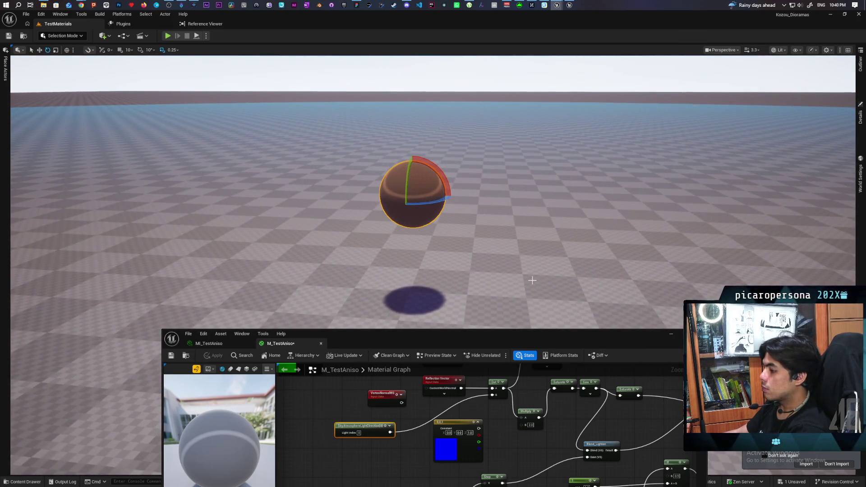
Select the Day Light in the Outliner and show its Details
click(860, 63)
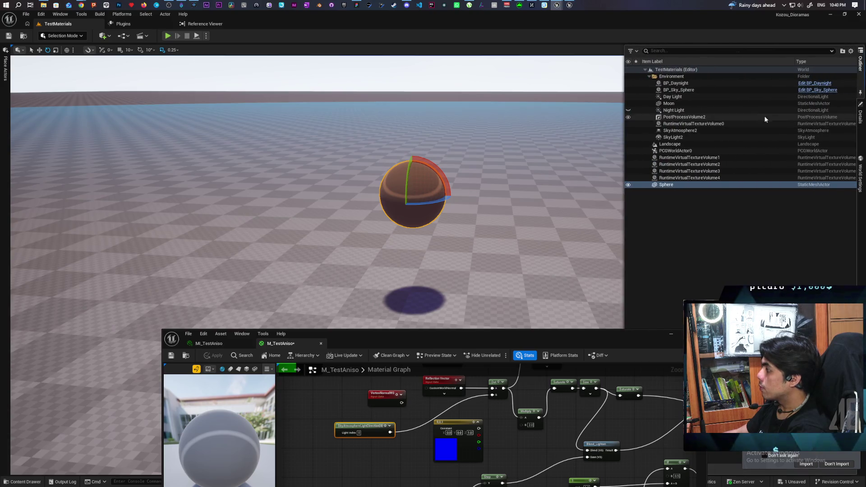
click(686, 97)
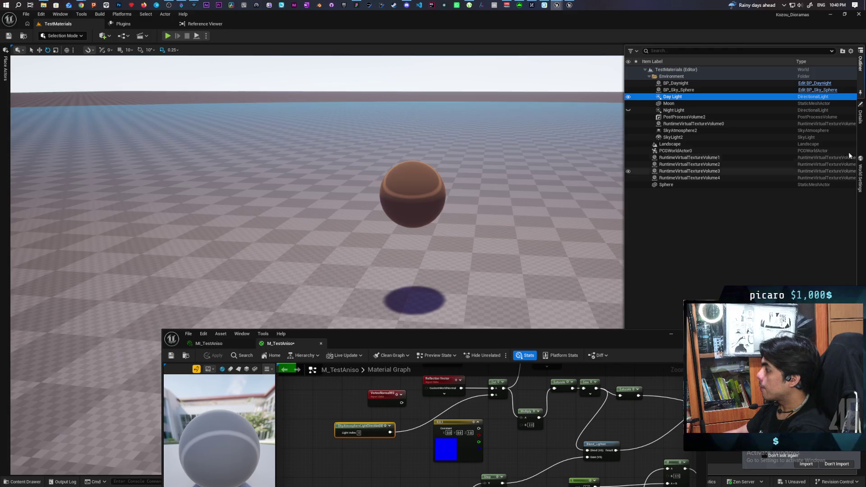
click(860, 117)
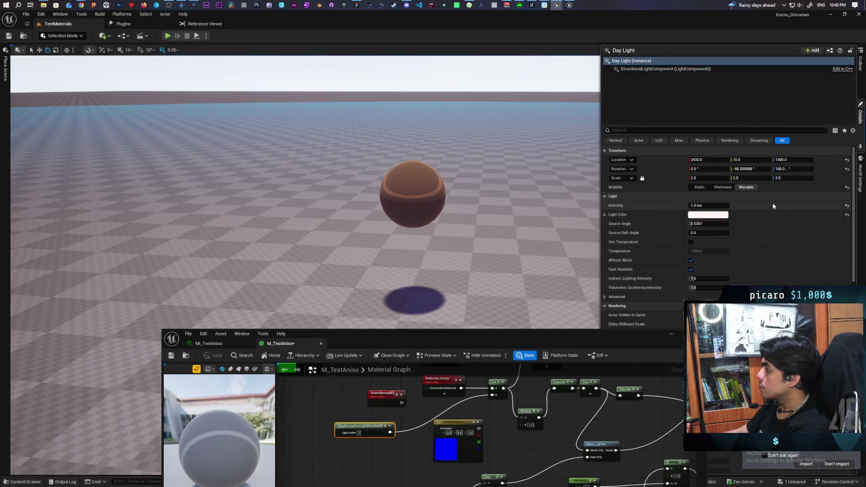
Try sun Y rotations 16, 44, -73, 6 and 254, undo, then wire Constant into Dot
click(748, 170)
text(16)
key(Return)
text(44)
key(Return)
text(-73)
key(Return)
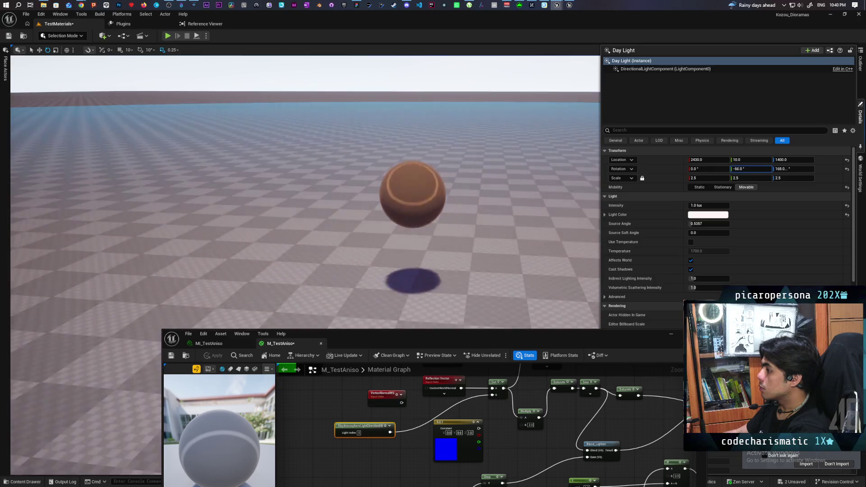
text(6)
key(Return)
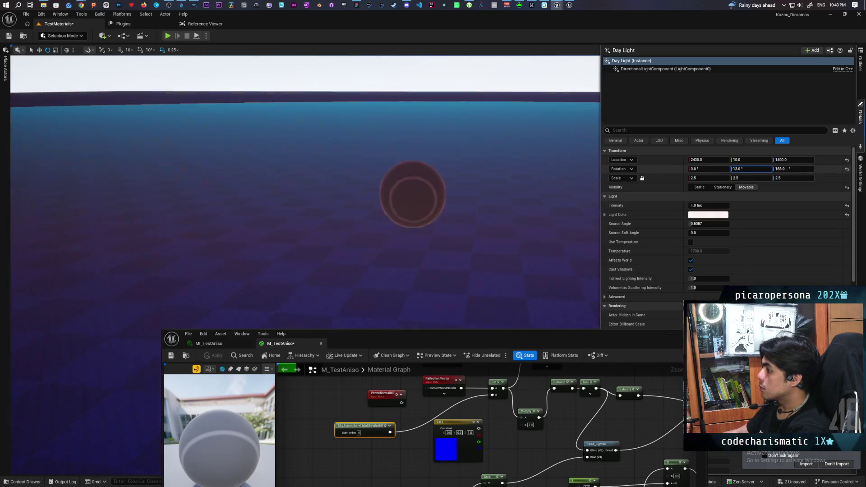
text(254)
key(Return)
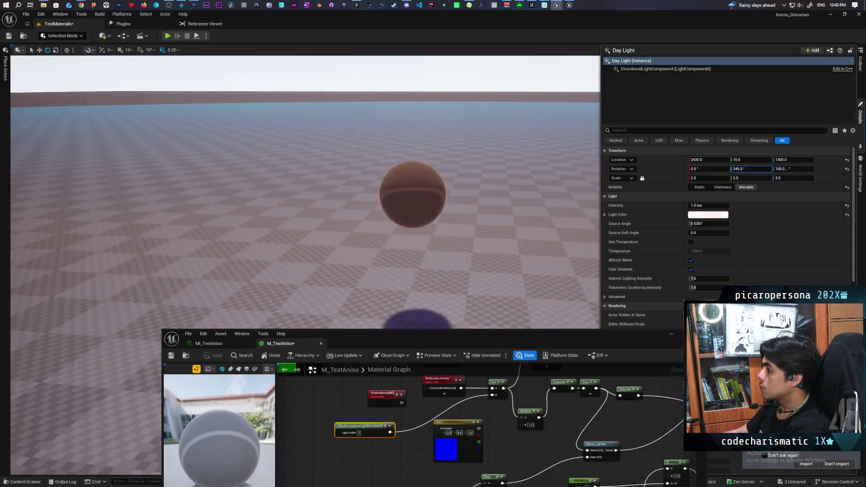
key(ctrl+z)
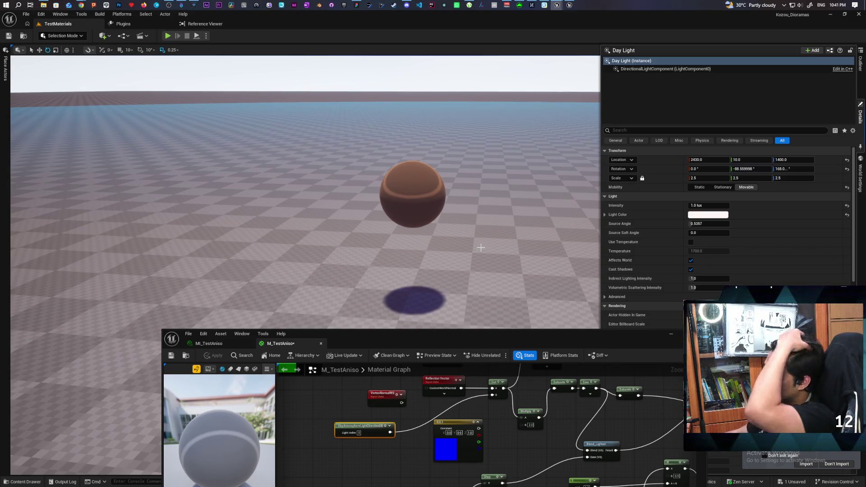
drag(479, 428, 493, 396)
Apply and save the material changes, then minimize the material editor
click(211, 355)
key(ctrl+s)
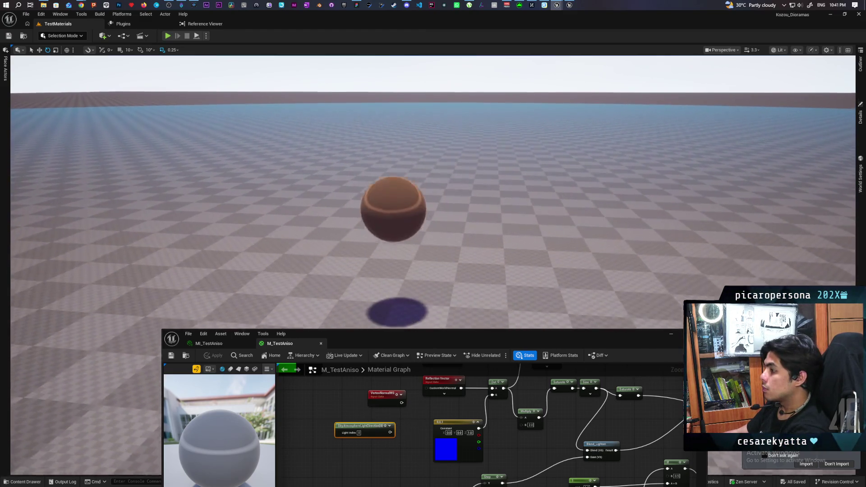
mouse_move(379, 344)
mouse_down()
mouse_move(314, 291)
mouse_move(311, 261)
mouse_up()
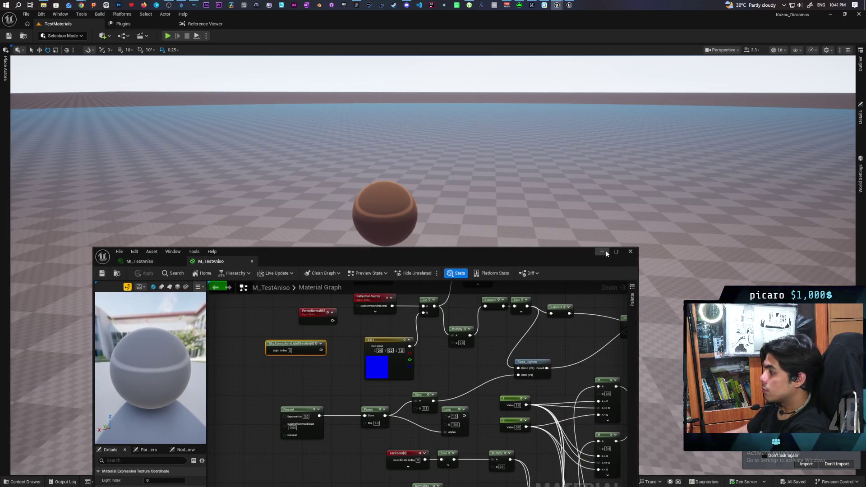
click(602, 251)
Find 'man' in the Content Drawer and place SKM_UEFN_Mannequin in the level
click(23, 481)
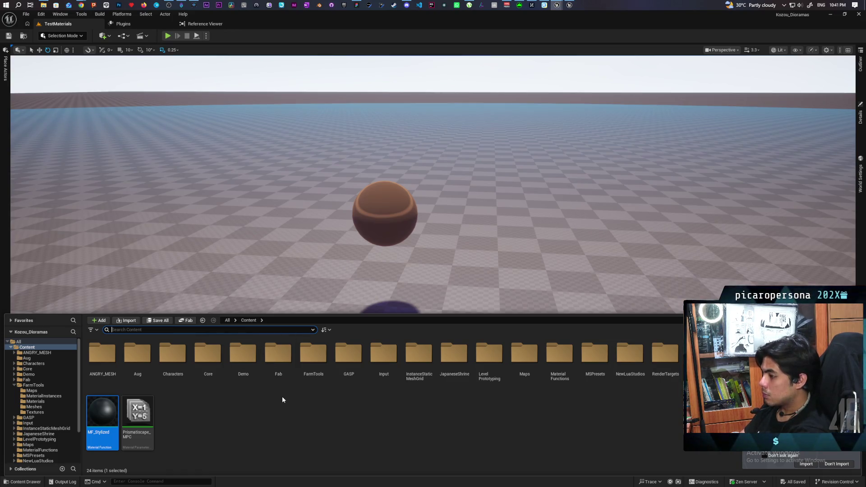
text(man)
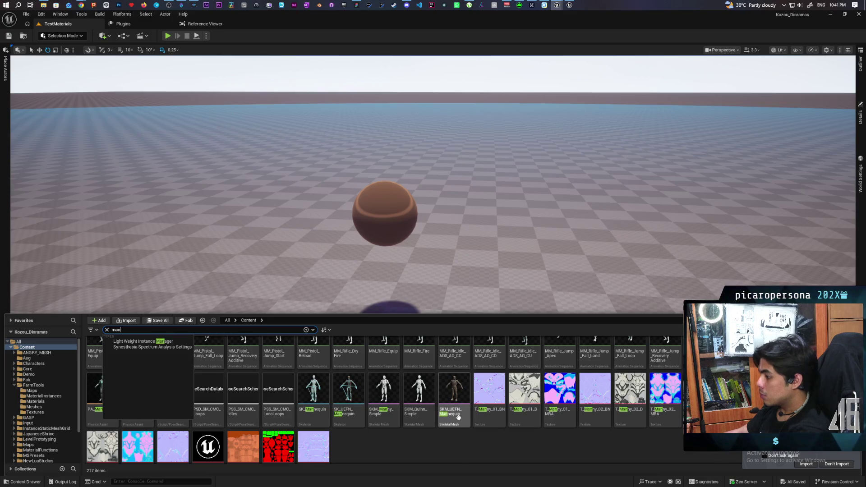
click(457, 397)
mouse_move(454, 331)
mouse_down()
mouse_move(464, 271)
mouse_move(468, 286)
mouse_up()
key(f)
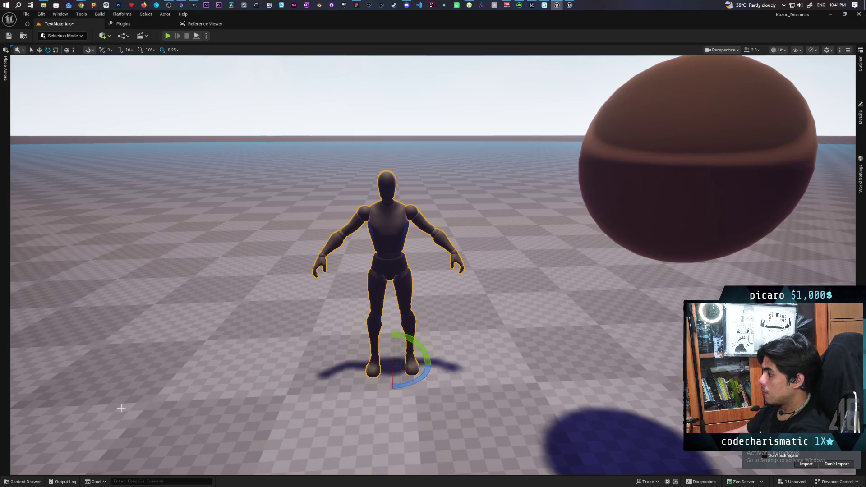
Assign MI_TestAniso to the mannequin's Element 0 material slot, replacing M_Manny
click(860, 121)
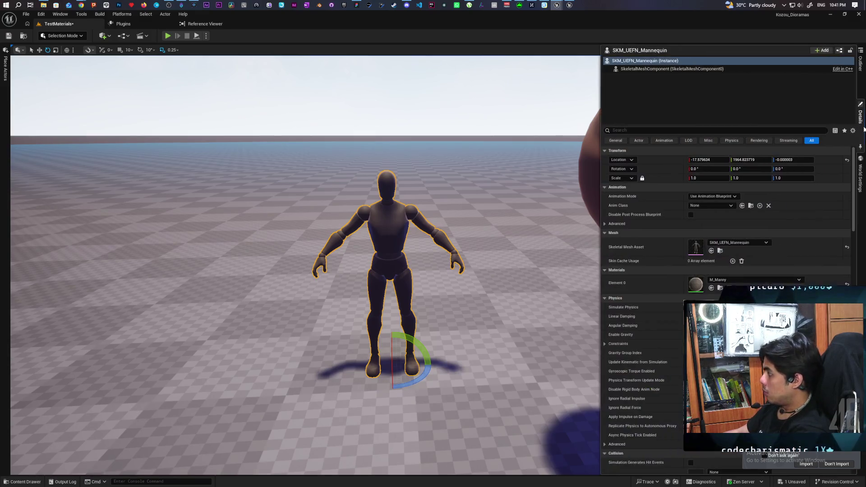
click(22, 482)
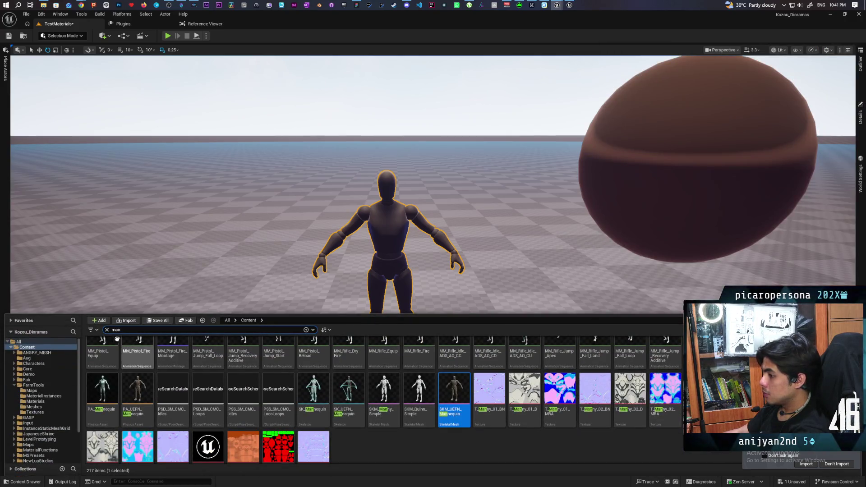
click(106, 329)
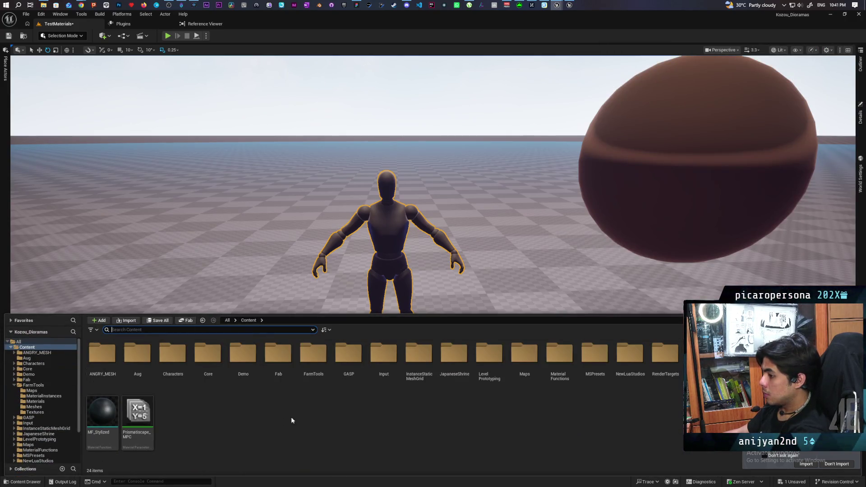
key(alt+Left)
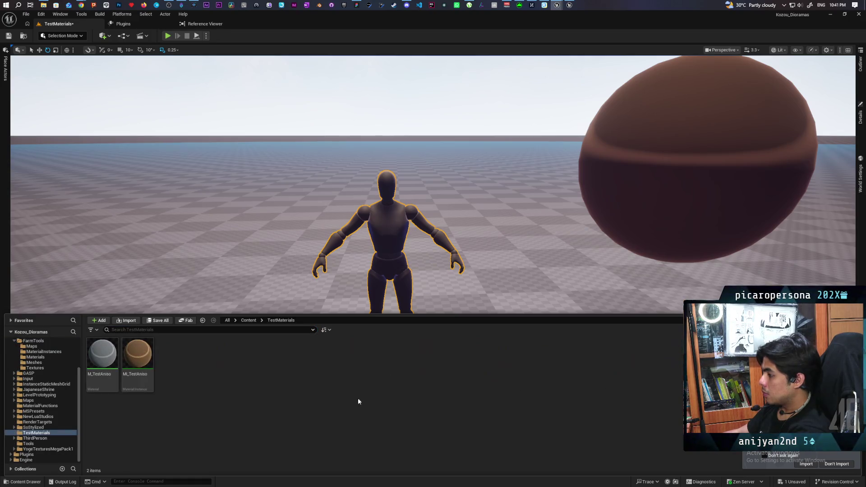
click(858, 124)
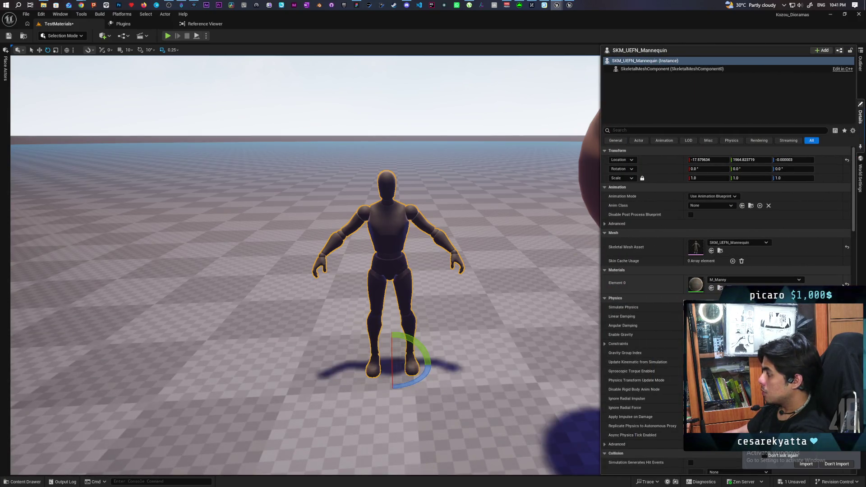
click(711, 288)
mouse_move(460, 318)
mouse_down()
mouse_move(460, 280)
mouse_move(315, 272)
mouse_move(306, 284)
mouse_move(289, 284)
mouse_move(287, 275)
mouse_move(300, 270)
mouse_up()
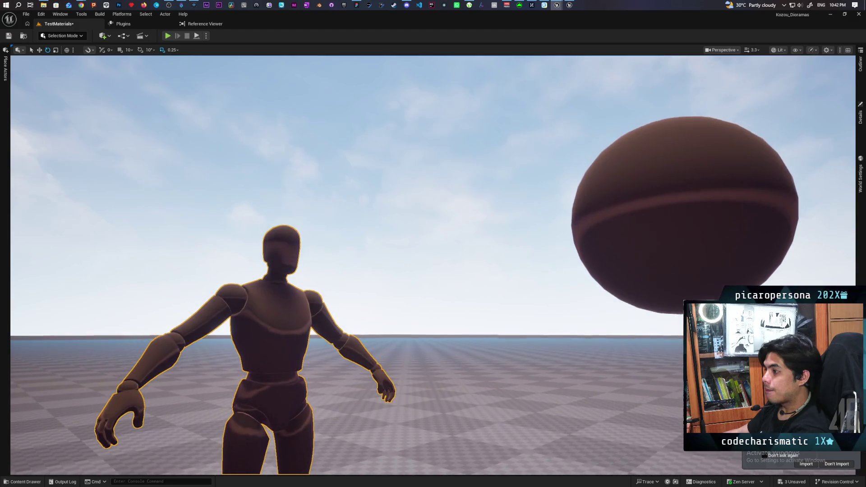
Orbit and fly the camera around the mannequin to inspect its brown shading from head to shoes beside the sphere
drag(299, 270, 302, 285)
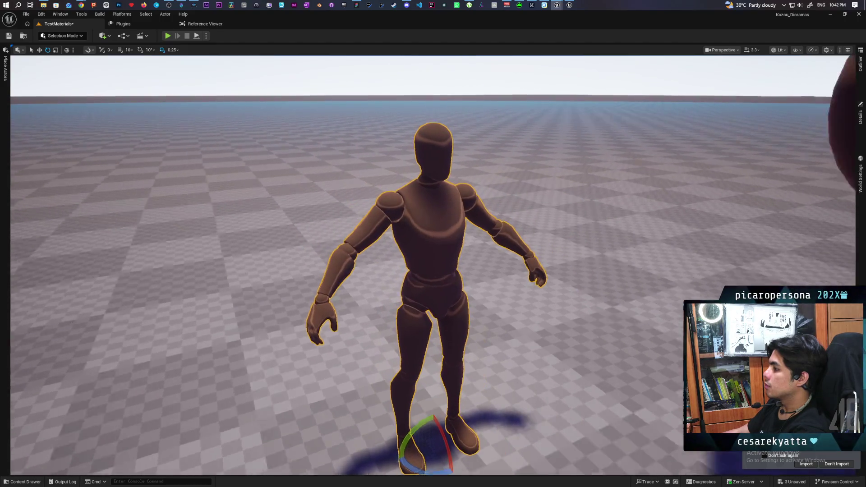
drag(302, 286, 302, 287)
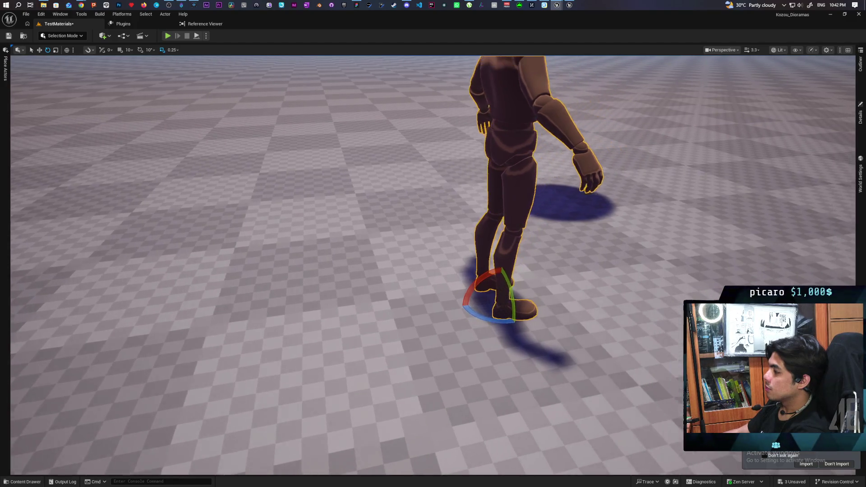
drag(303, 287, 302, 286)
key(d)
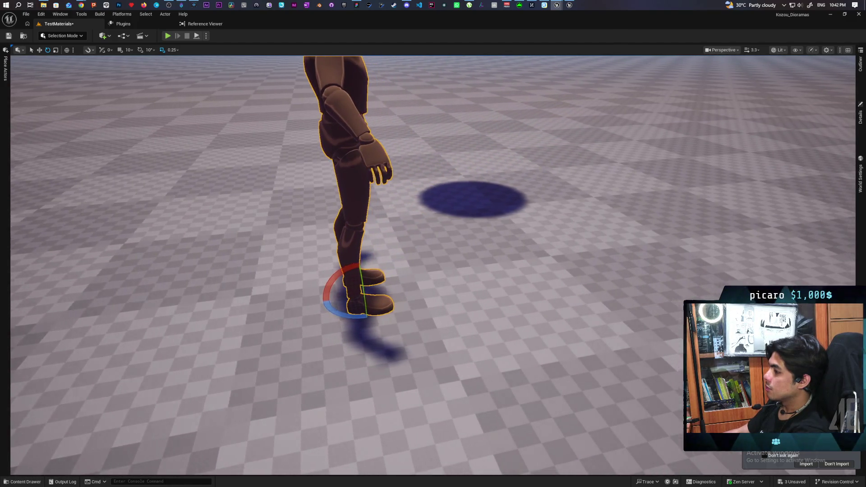
key(f)
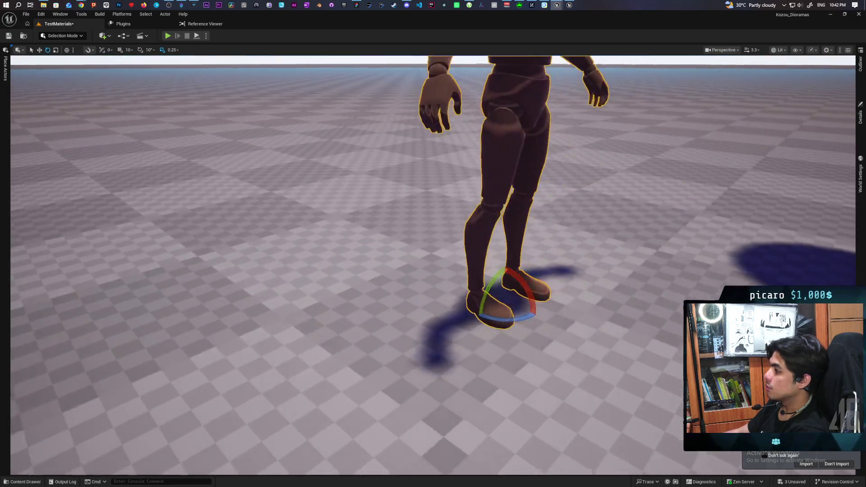
key(q)
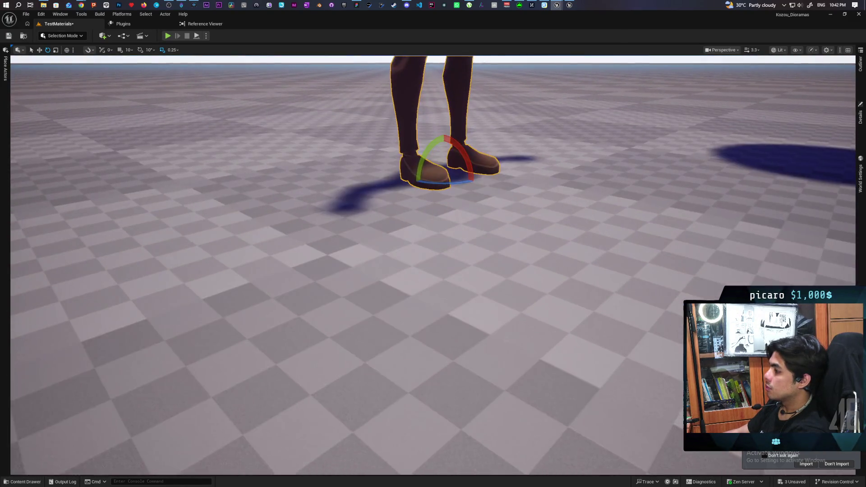
key(e)
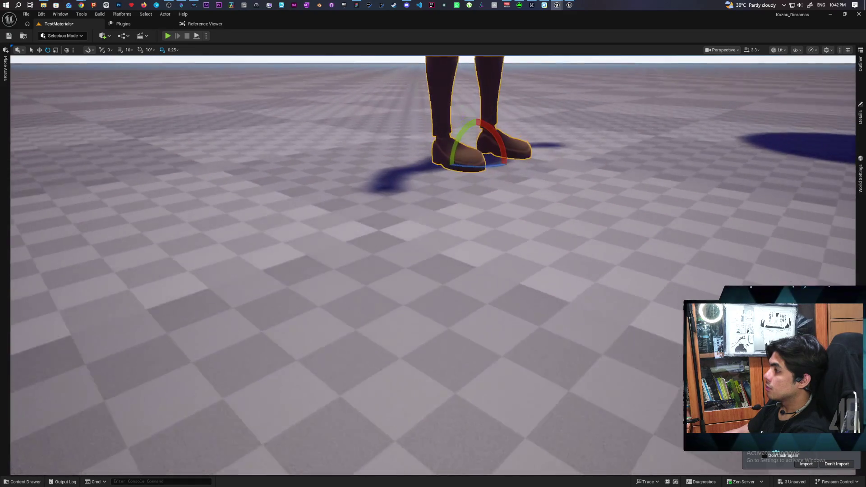
key(s)
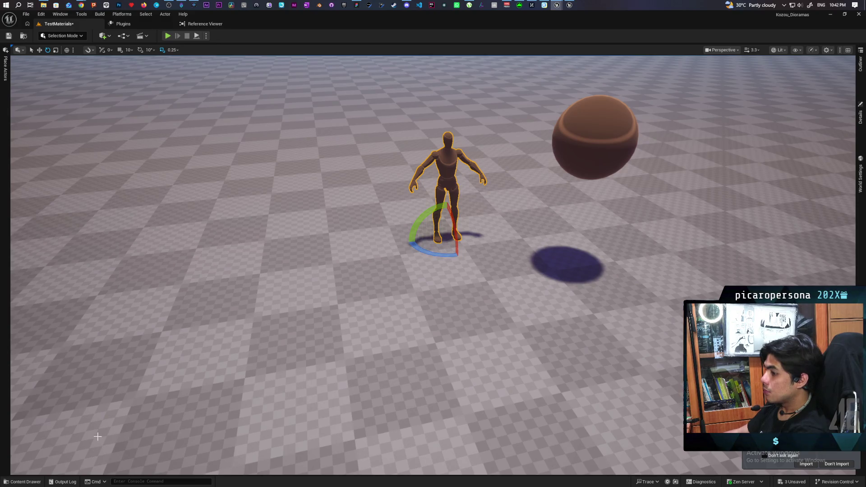
Search Content for 'third', place a BP_ThirdPersonCharacter beside the brown mannequin, and show its Details
click(23, 481)
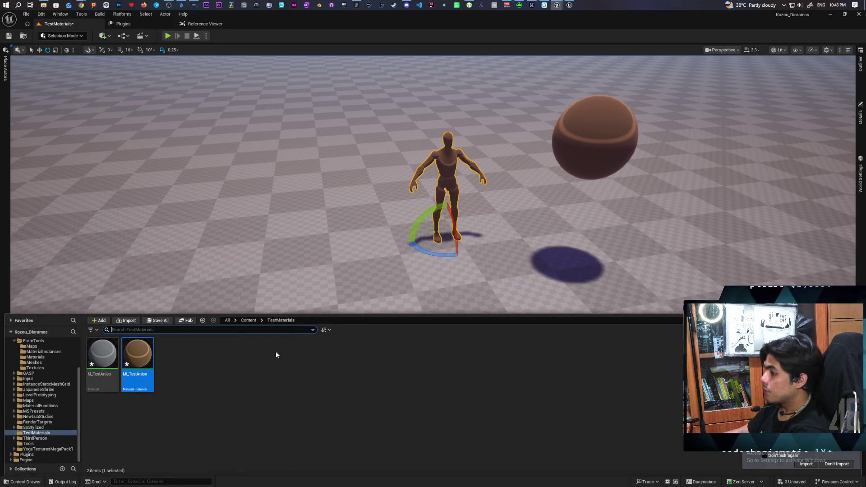
click(249, 321)
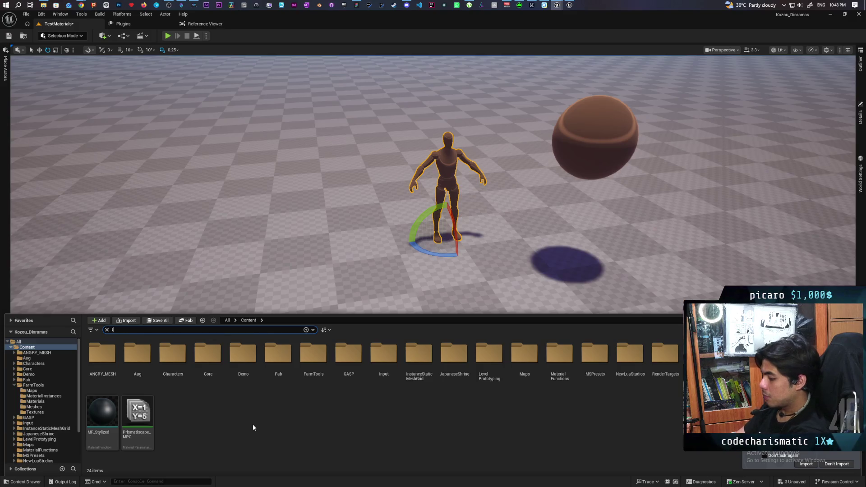
text(third)
mouse_move(102, 356)
mouse_down()
mouse_move(108, 343)
mouse_move(216, 270)
mouse_move(325, 277)
mouse_up()
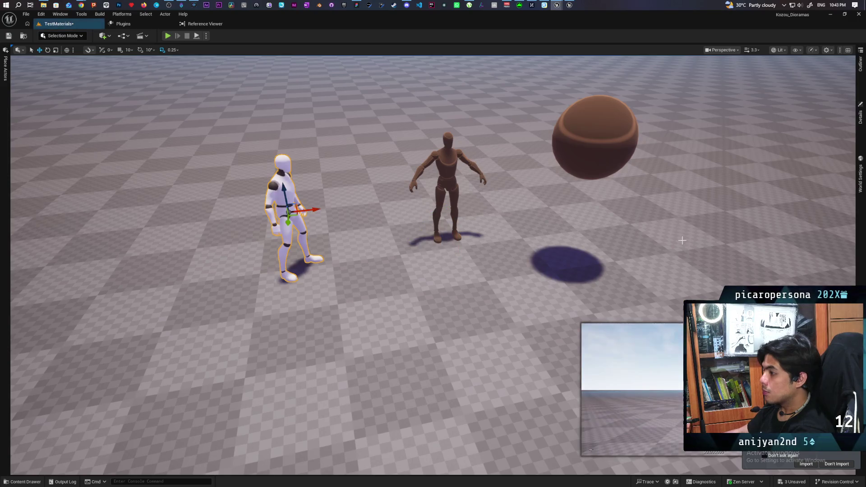
click(860, 116)
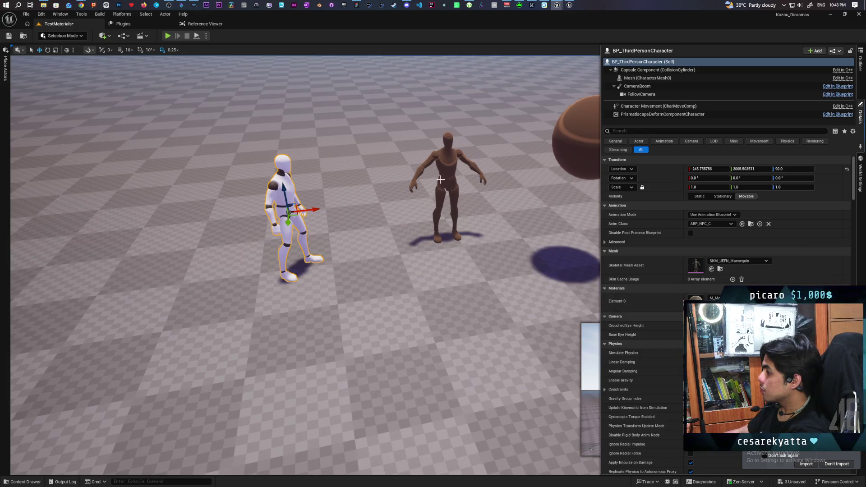
Select the brown mannequin and locate its material asset from its Details panel
click(447, 166)
click(861, 117)
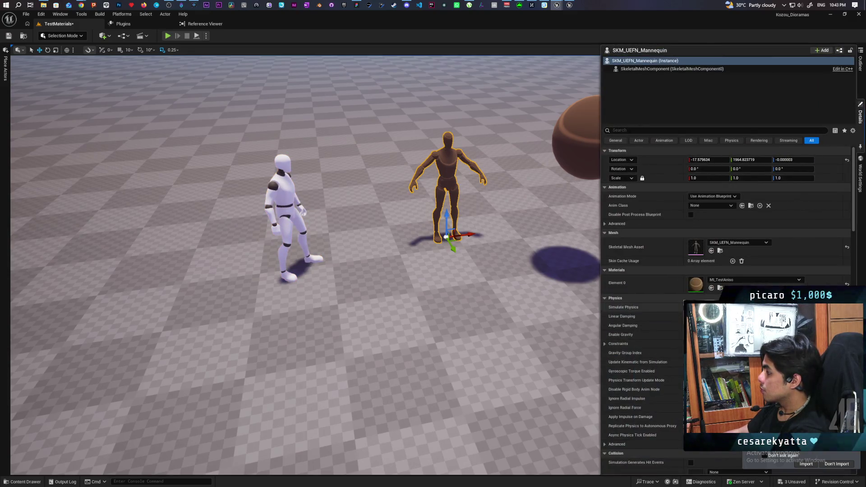
click(719, 288)
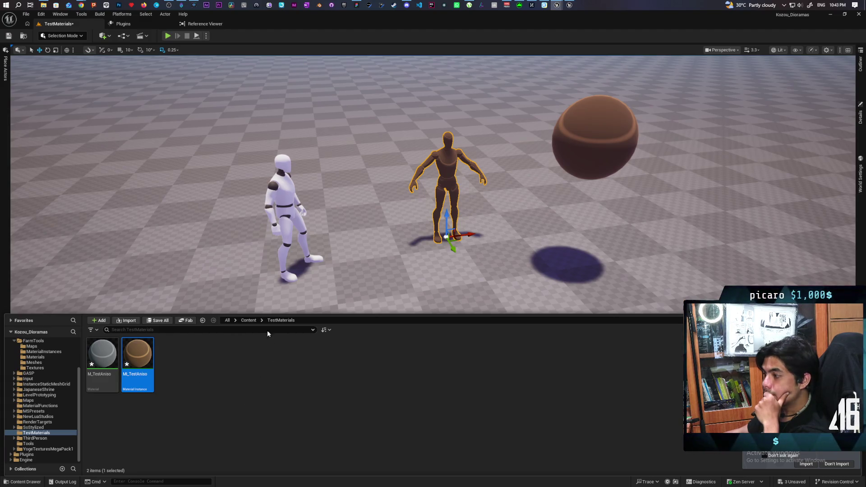
Select the brown sphere and show its properties, confirming it uses MI_TestAniso
click(449, 162)
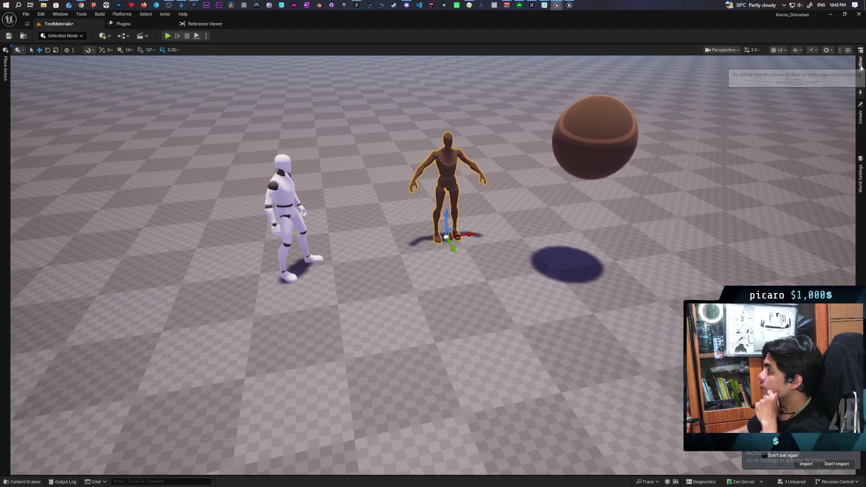
click(859, 63)
click(451, 163)
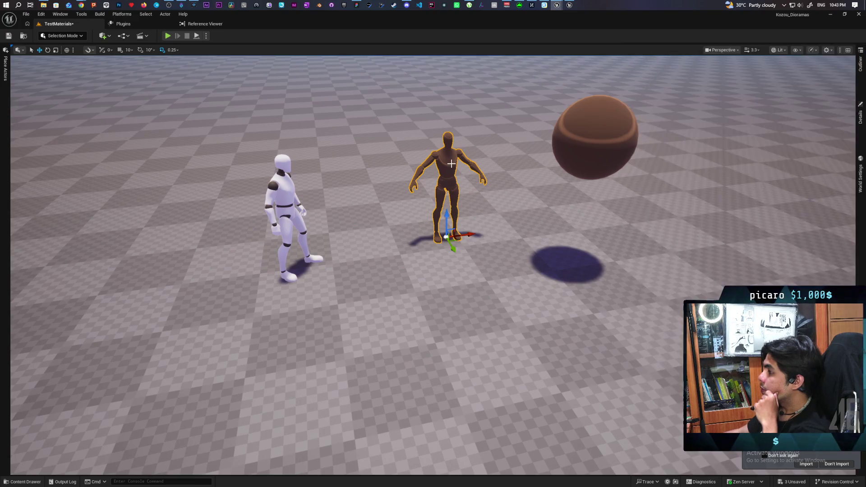
click(631, 129)
click(861, 118)
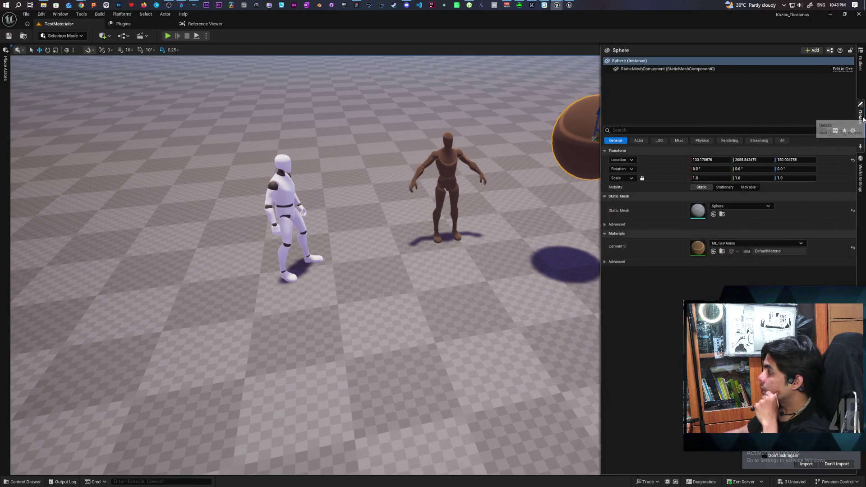
double_click(700, 249)
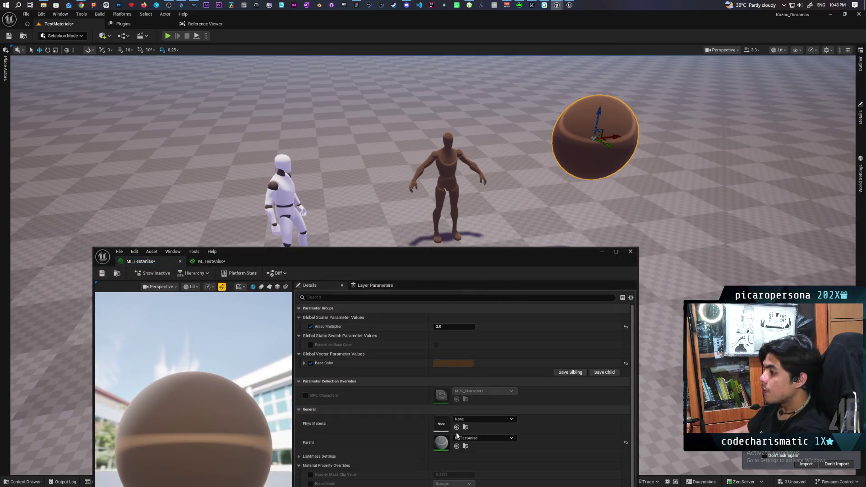
double_click(447, 440)
drag(451, 251, 453, 126)
scroll(424, 300, down, 2)
scroll(424, 300, up, 5)
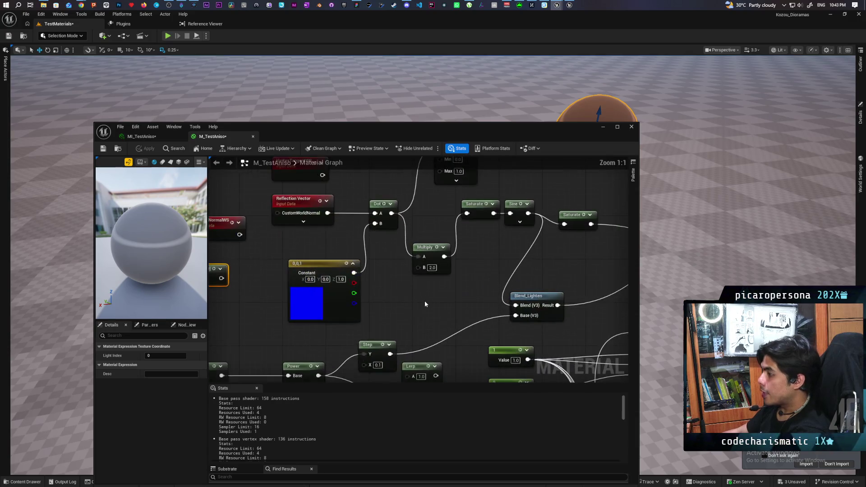
drag(442, 272, 443, 227)
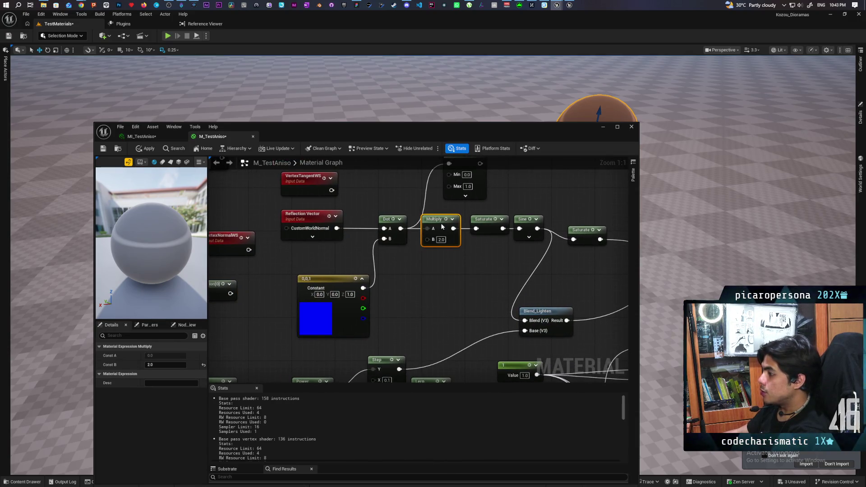
scroll(448, 280, down, 2)
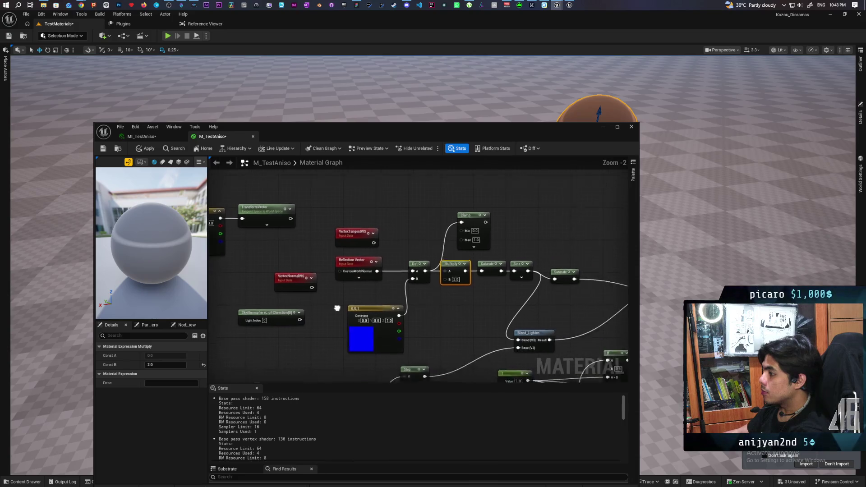
drag(440, 202, 442, 176)
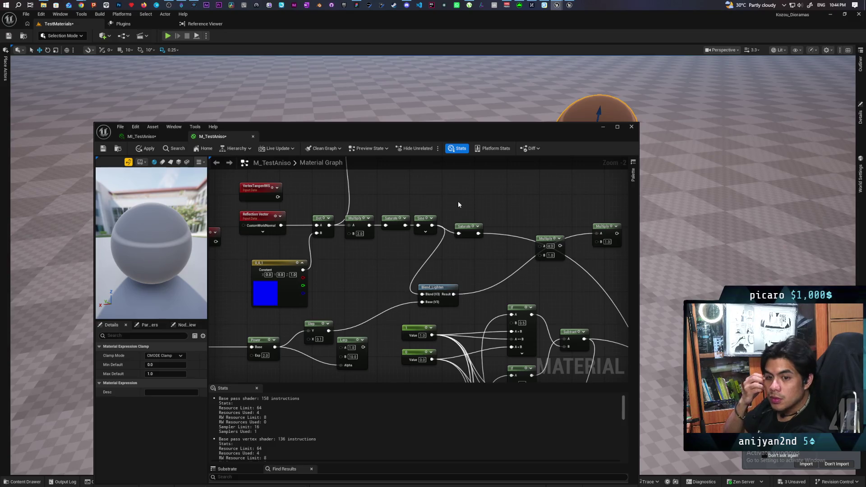
drag(434, 136, 433, 270)
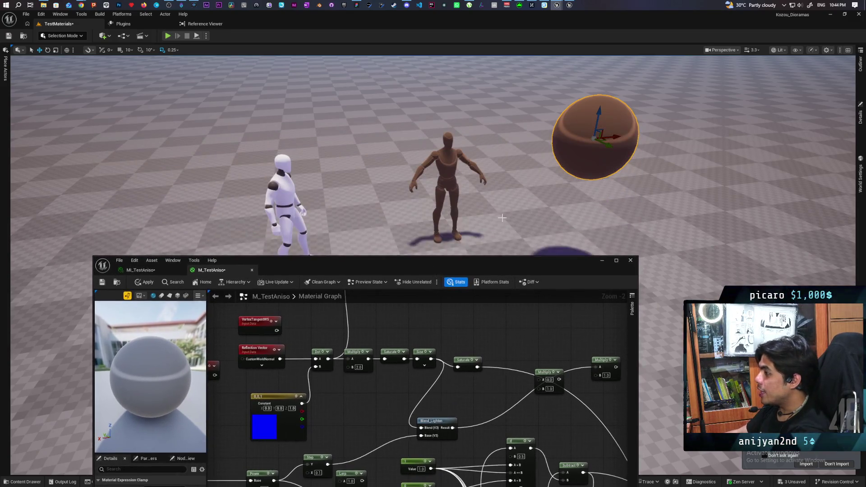
drag(487, 257, 487, 230)
drag(470, 262, 493, 183)
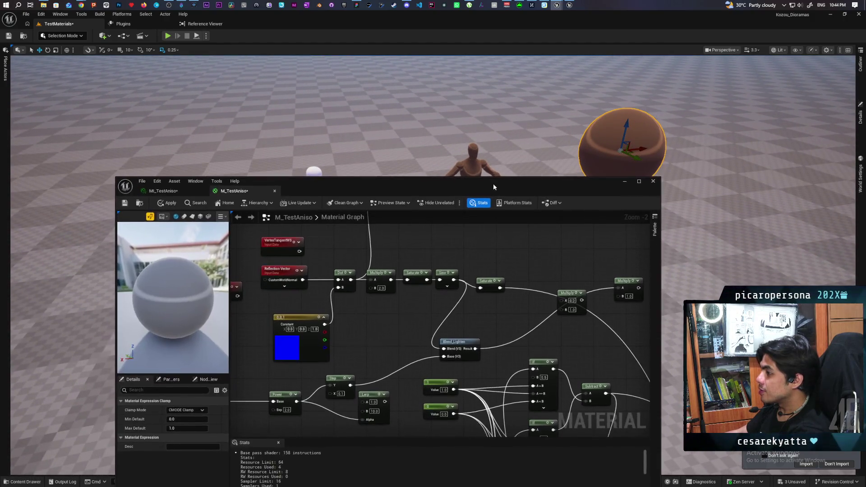
drag(393, 299, 433, 333)
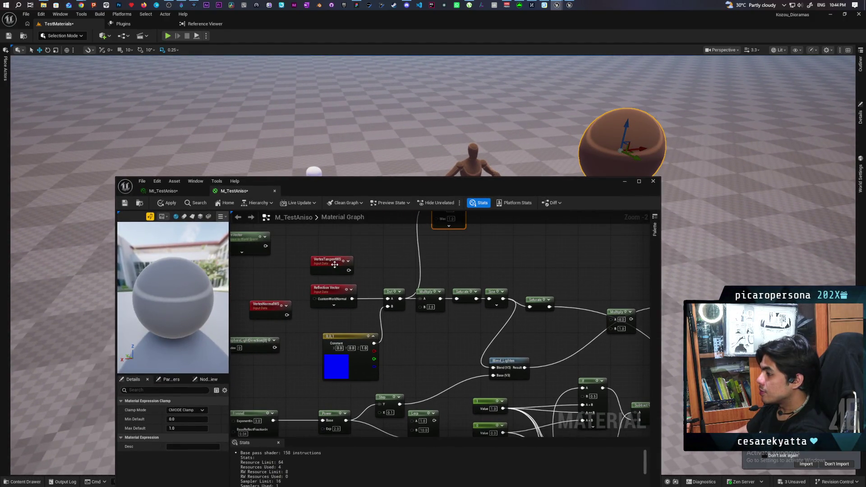
drag(336, 265, 296, 231)
scroll(378, 264, down, 1)
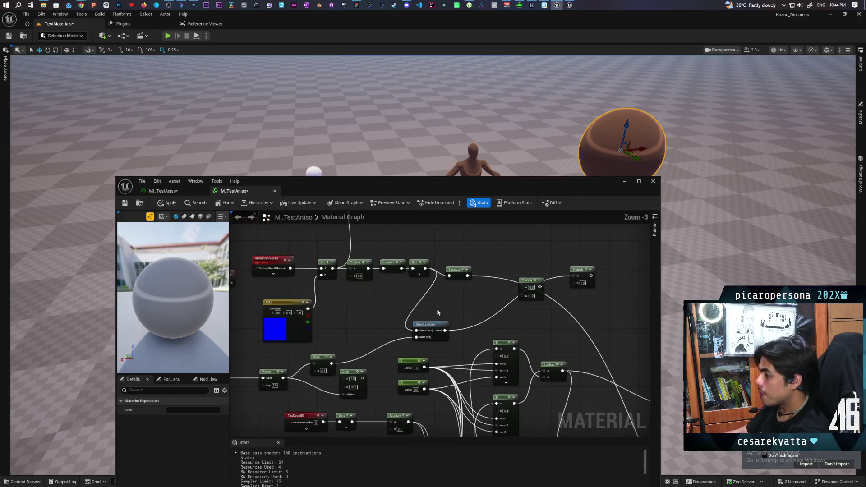
mouse_move(442, 314)
mouse_down()
mouse_move(574, 284)
mouse_move(560, 276)
mouse_move(415, 307)
mouse_move(563, 338)
mouse_move(450, 288)
mouse_move(474, 297)
mouse_move(480, 343)
mouse_up()
mouse_move(341, 247)
mouse_down()
mouse_move(367, 286)
mouse_move(420, 329)
mouse_up()
mouse_move(446, 258)
mouse_down()
mouse_move(525, 291)
mouse_move(492, 289)
mouse_move(496, 296)
mouse_move(417, 309)
mouse_move(340, 266)
mouse_move(332, 318)
mouse_move(316, 307)
mouse_move(436, 262)
mouse_move(408, 272)
mouse_up()
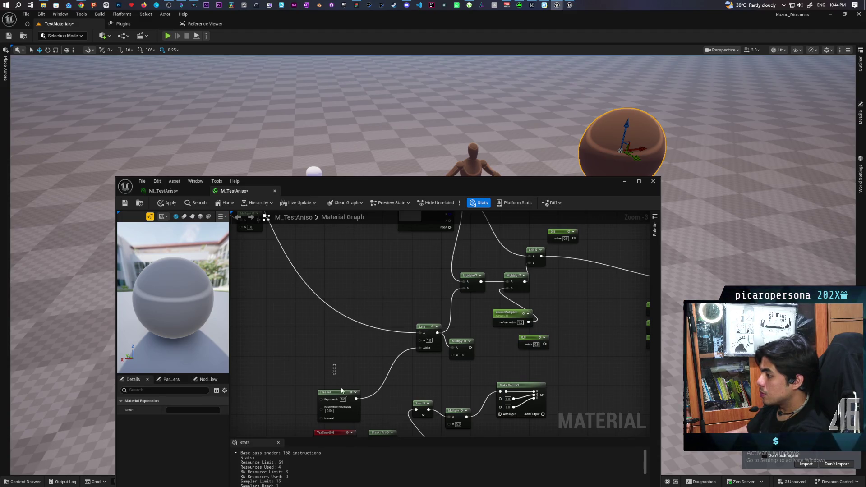
click(421, 327)
drag(465, 276, 415, 350)
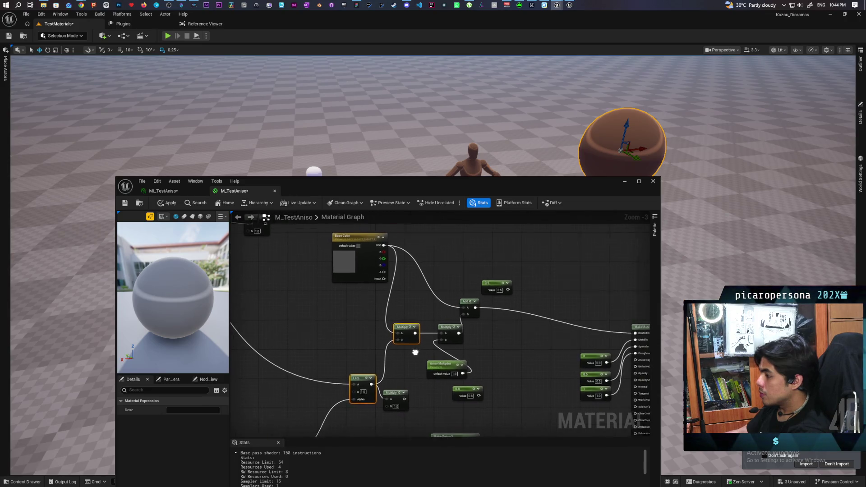
drag(435, 295, 459, 375)
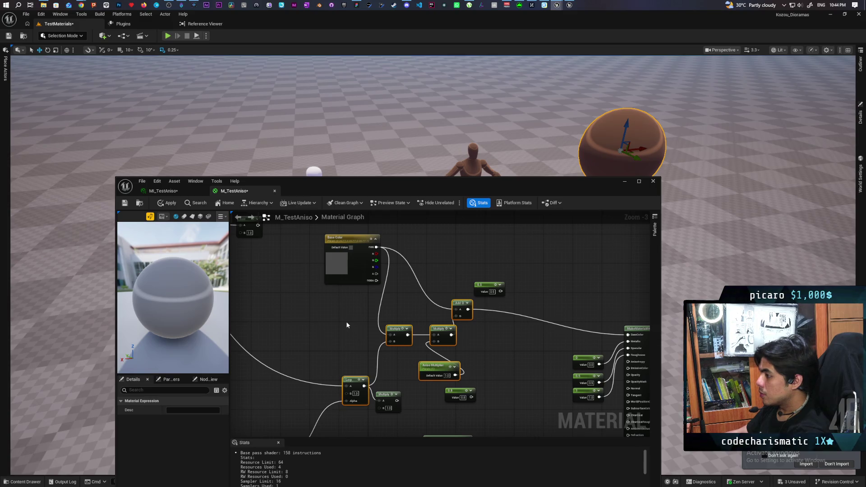
scroll(347, 325, down, 3)
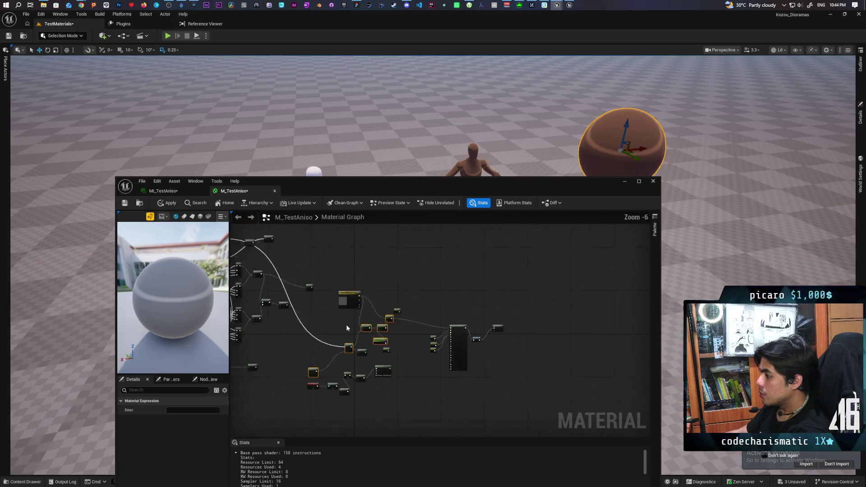
scroll(345, 324, down, 1)
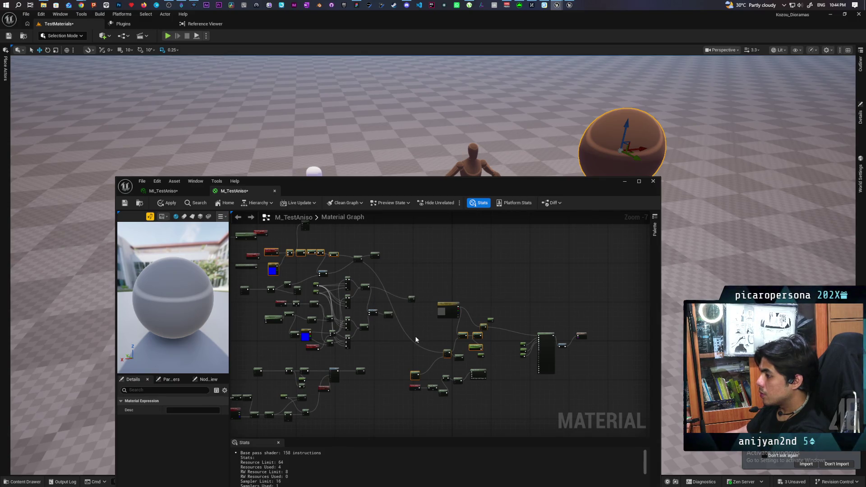
scroll(443, 339, up, 3)
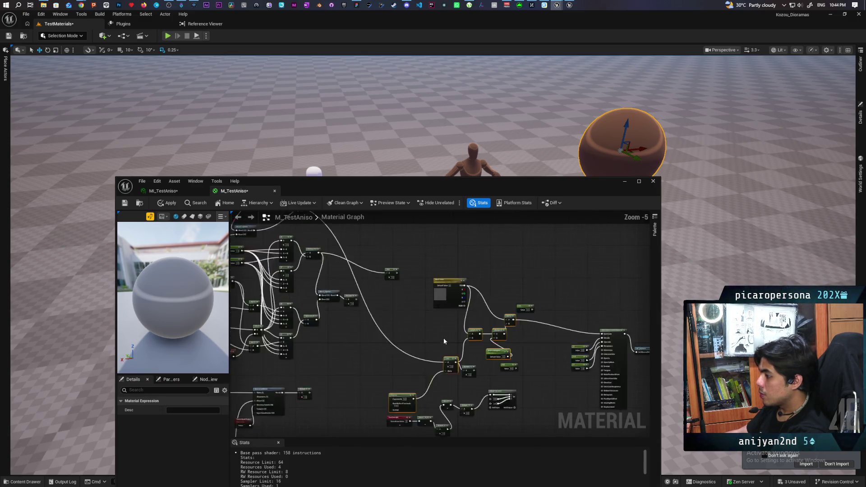
right_click(487, 333)
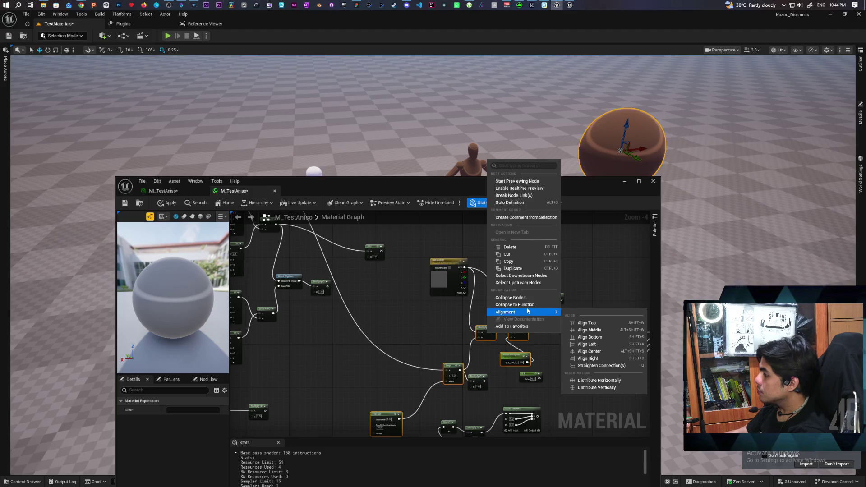
Collapse the selected highlight nodes into a function named MF_StylizedAniso, saved in Content/TestMaterials
click(516, 304)
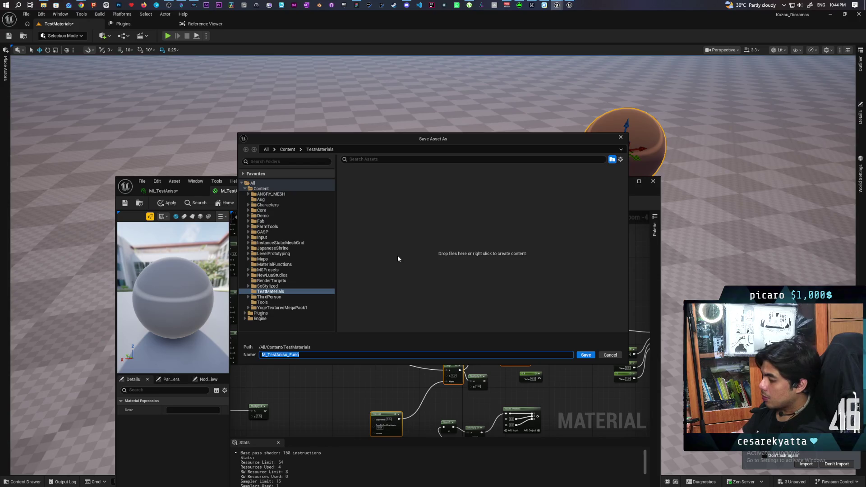
text(M)
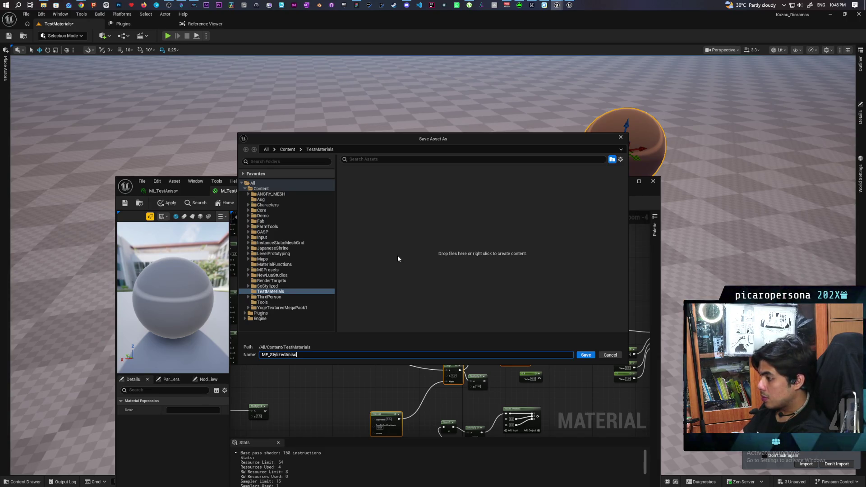
click(583, 355)
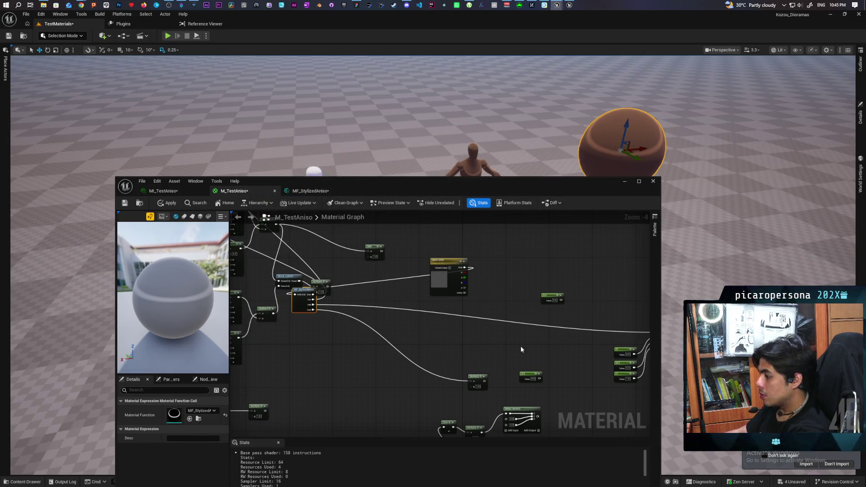
Position the MF_StylizedAniso function node next to the Base Color node
mouse_move(296, 310)
mouse_down()
mouse_move(372, 319)
mouse_move(504, 303)
mouse_move(492, 327)
mouse_move(500, 288)
mouse_up()
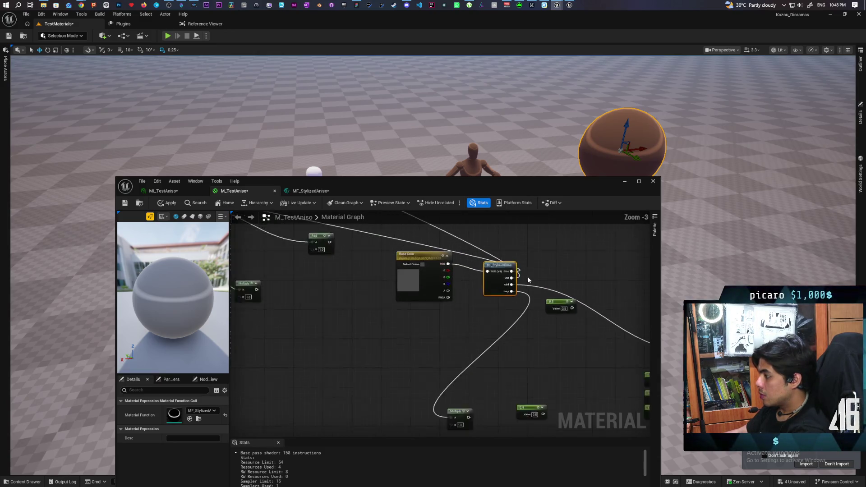
scroll(528, 284, down, 1)
scroll(462, 282, up, 5)
mouse_move(491, 309)
mouse_down()
mouse_move(305, 233)
mouse_move(412, 275)
mouse_move(502, 242)
mouse_move(415, 277)
mouse_move(406, 386)
mouse_up()
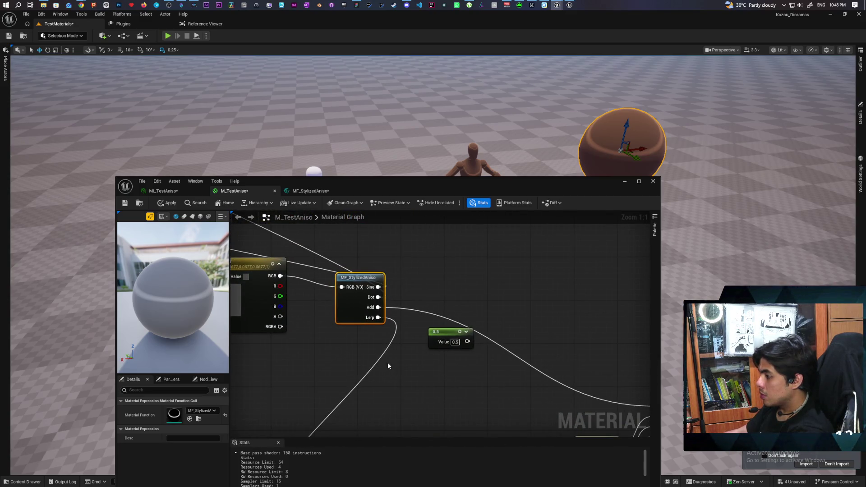
mouse_move(356, 294)
mouse_down()
mouse_move(357, 332)
mouse_move(417, 323)
mouse_move(335, 324)
mouse_move(345, 290)
mouse_up()
Open MF_StylizedAniso and delete its Lerp, Sine and Dot outputs, keeping only the Add output
double_click(344, 290)
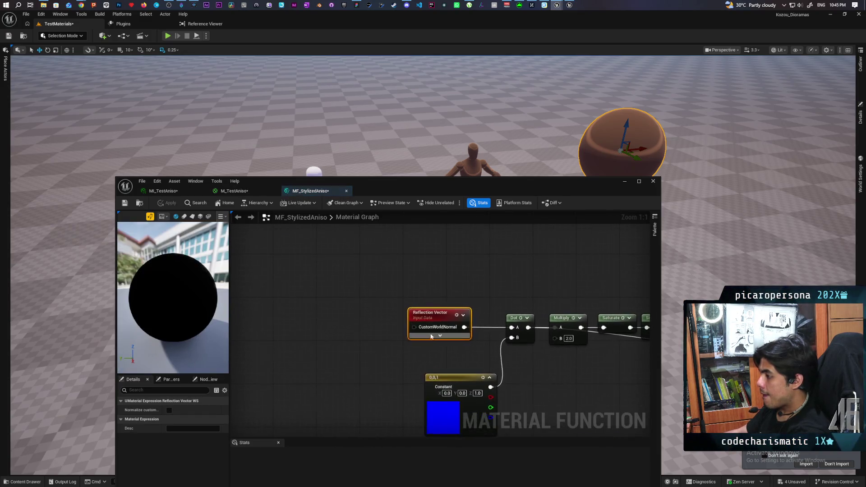
scroll(470, 350, down, 5)
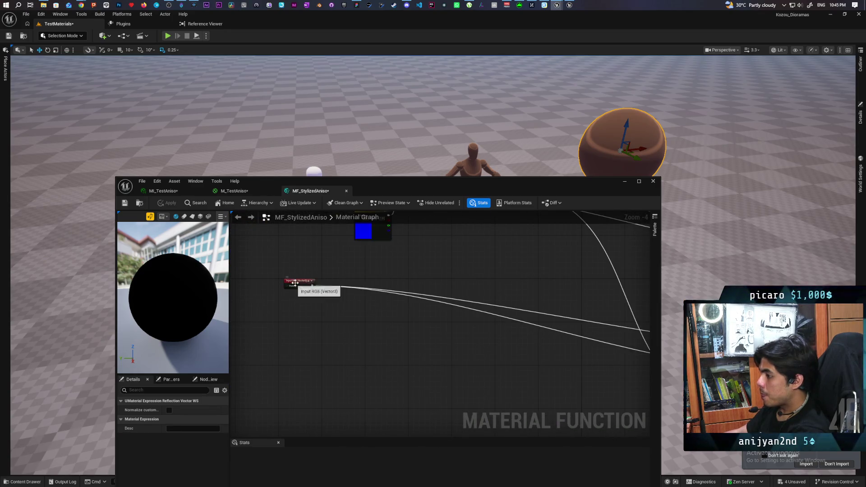
drag(293, 283, 541, 315)
scroll(541, 315, up, 2)
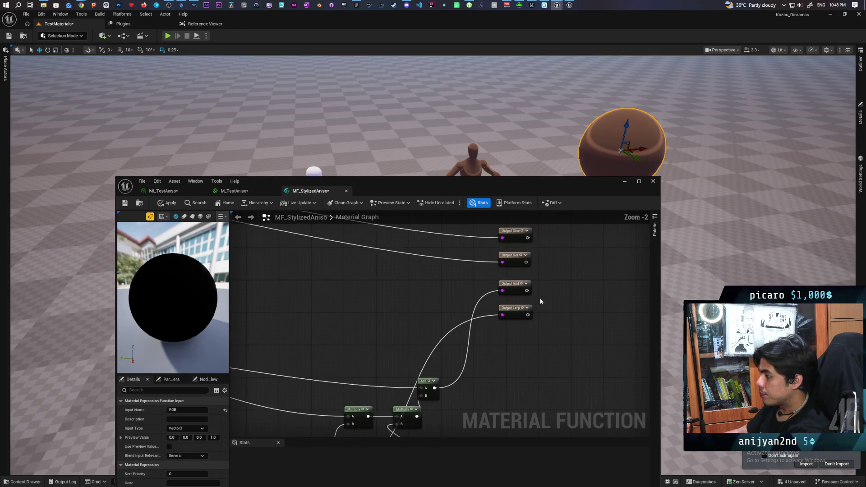
scroll(547, 283, up, 1)
drag(547, 309, 513, 331)
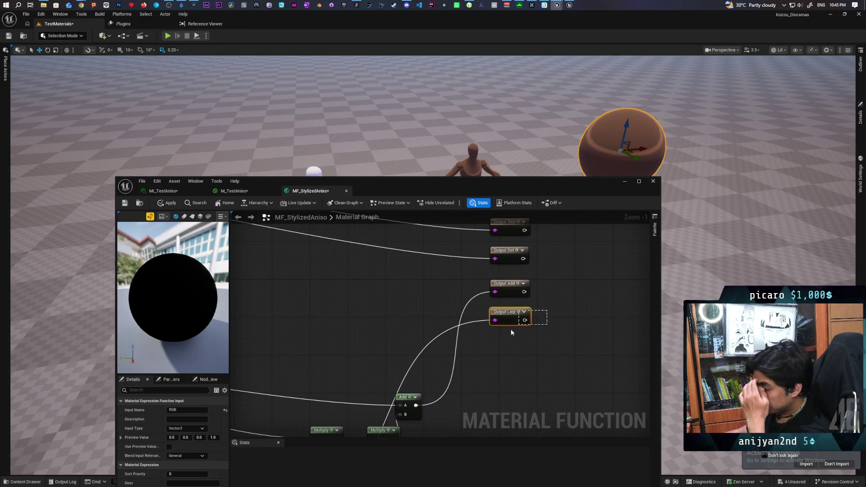
key(Delete)
click(485, 268)
drag(523, 257, 505, 315)
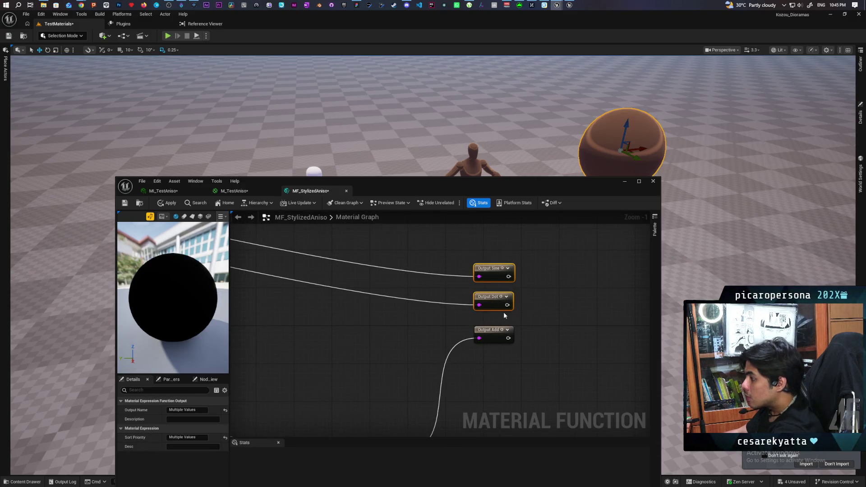
key(Delete)
click(483, 267)
Tidy the graph, placing the Input RGB node beside Add and Multiply and the Add output below
scroll(409, 315, down, 3)
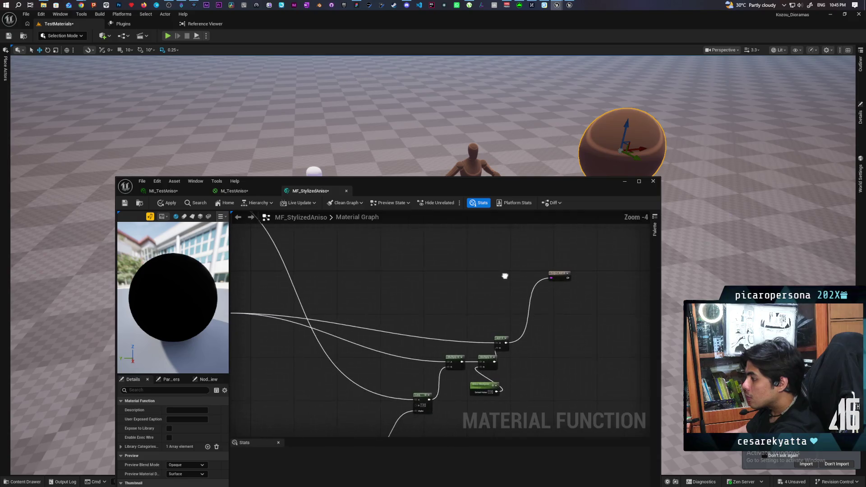
mouse_move(447, 342)
mouse_down()
mouse_move(579, 394)
mouse_move(566, 410)
mouse_move(367, 366)
mouse_move(353, 229)
mouse_move(375, 272)
mouse_up()
scroll(442, 339, down, 1)
scroll(434, 333, up, 2)
mouse_move(434, 333)
mouse_down()
mouse_move(501, 335)
mouse_move(607, 321)
mouse_move(381, 266)
mouse_move(390, 341)
mouse_move(416, 242)
mouse_up()
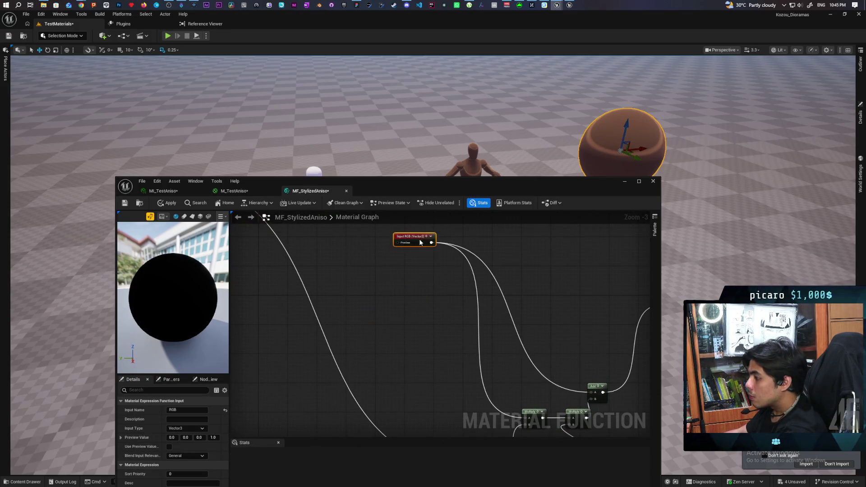
scroll(491, 334, down, 4)
drag(351, 291, 448, 356)
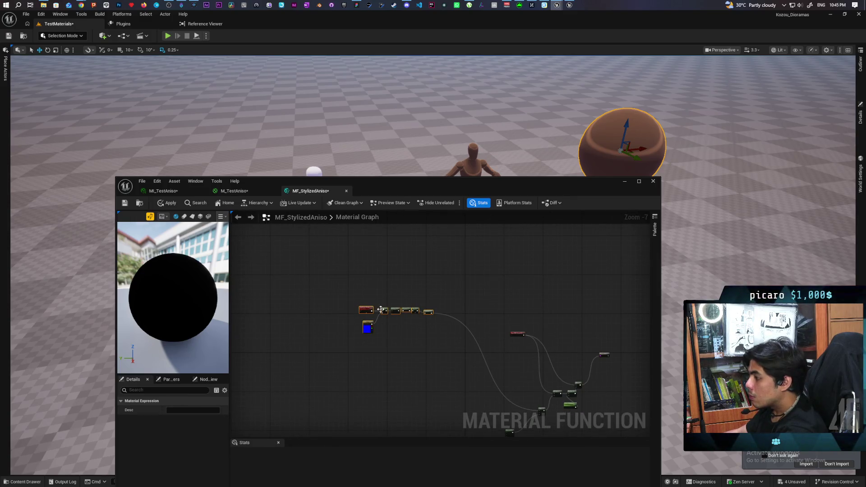
mouse_move(364, 310)
mouse_down()
mouse_move(483, 408)
mouse_move(438, 395)
mouse_move(456, 409)
mouse_up()
click(491, 381)
scroll(486, 372, up, 3)
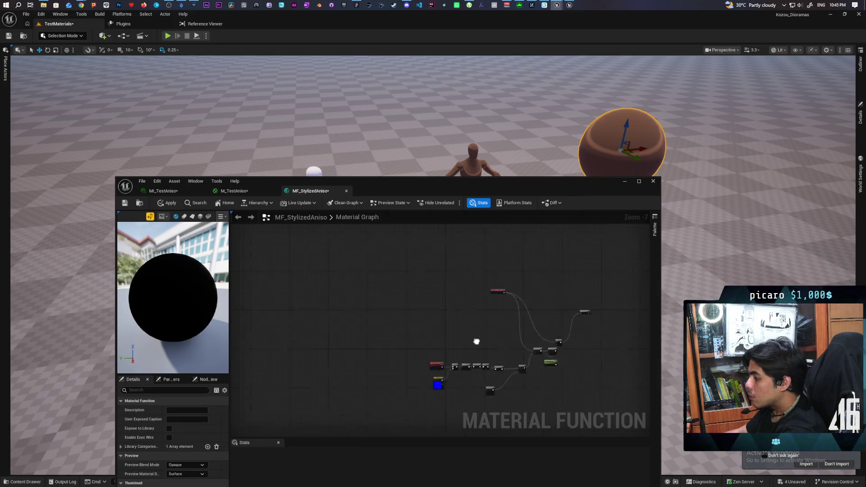
drag(459, 311, 468, 305)
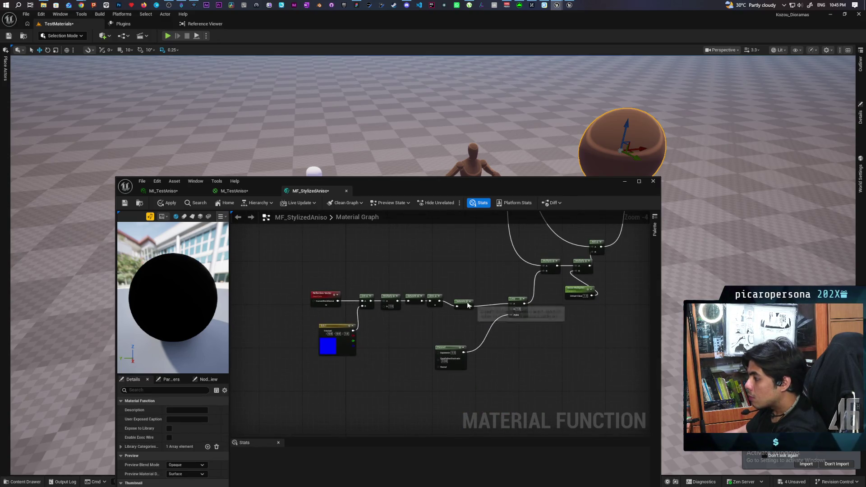
mouse_move(301, 289)
mouse_down()
mouse_move(536, 317)
mouse_move(486, 374)
mouse_move(487, 453)
mouse_up()
mouse_move(407, 253)
mouse_down()
mouse_move(416, 369)
mouse_move(425, 361)
mouse_up()
mouse_move(478, 343)
mouse_down()
mouse_move(464, 350)
mouse_move(539, 242)
mouse_move(523, 266)
mouse_up()
drag(520, 255, 499, 318)
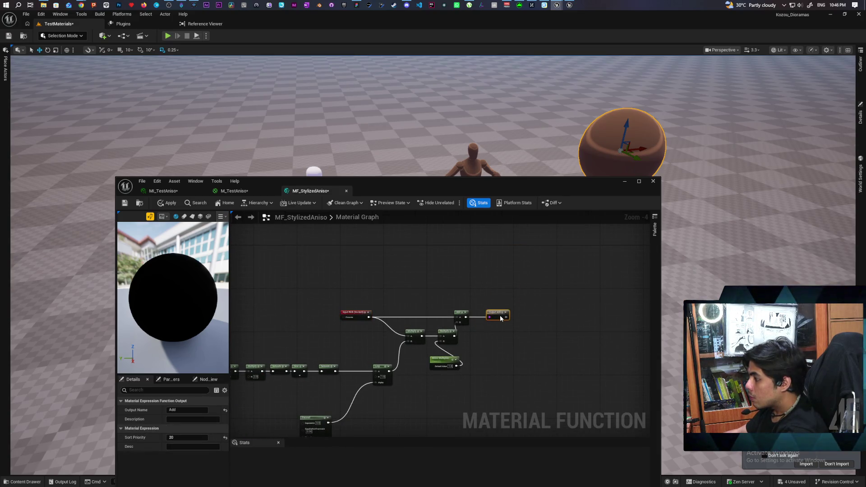
Rename the function input to Base Color and apply the changes
click(360, 318)
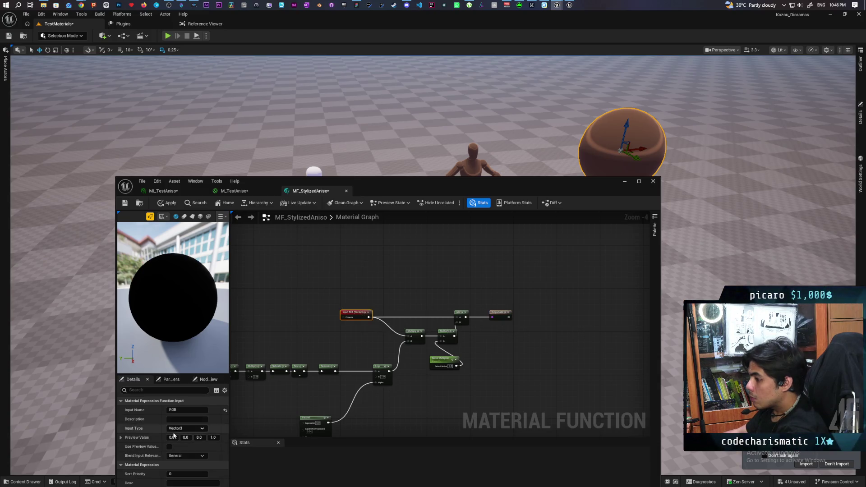
text(Base Color)
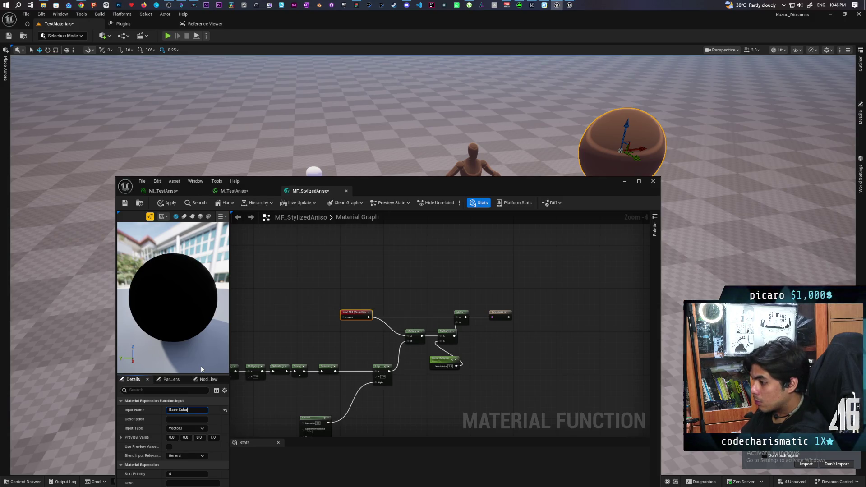
click(293, 316)
click(170, 203)
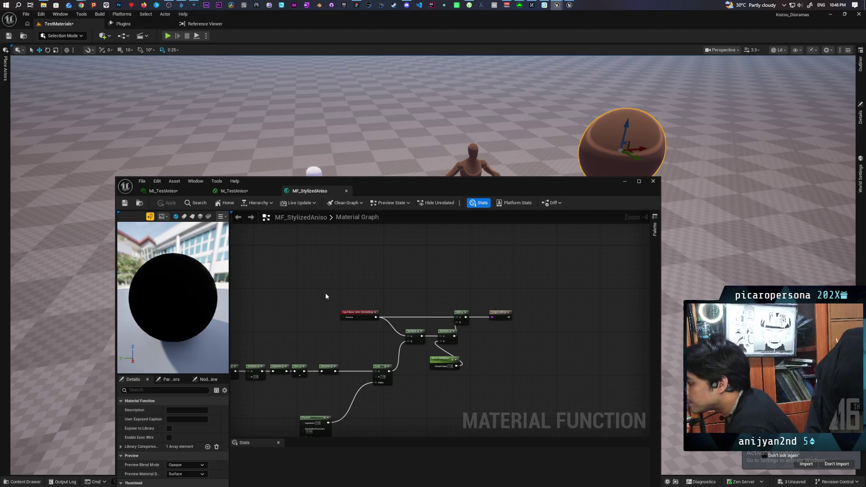
Save all assets, then select the white mannequin and open its M_Manny material
mouse_move(461, 291)
mouse_down()
mouse_move(493, 253)
mouse_move(474, 351)
mouse_up()
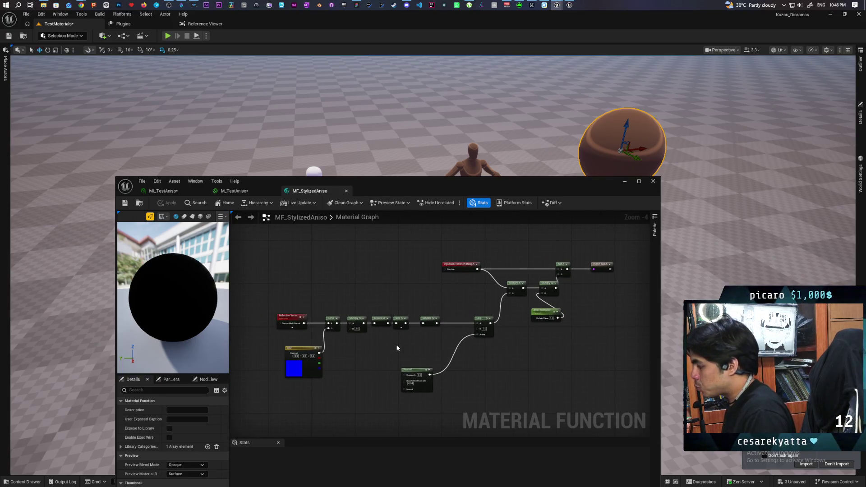
key(ctrl+shift+s)
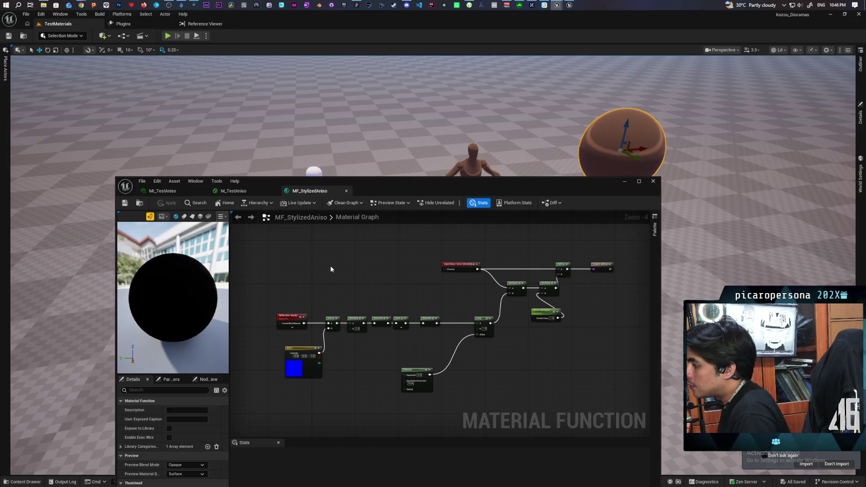
mouse_move(373, 190)
mouse_down()
mouse_move(371, 262)
mouse_move(370, 247)
mouse_up()
click(319, 205)
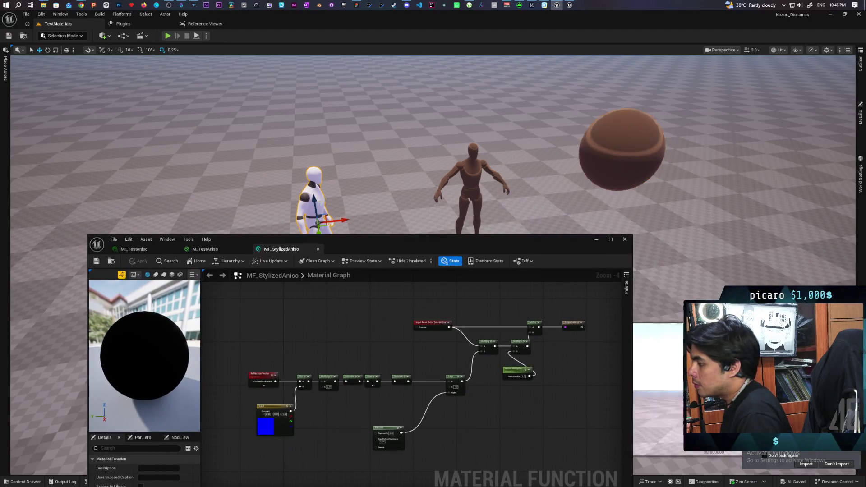
click(859, 115)
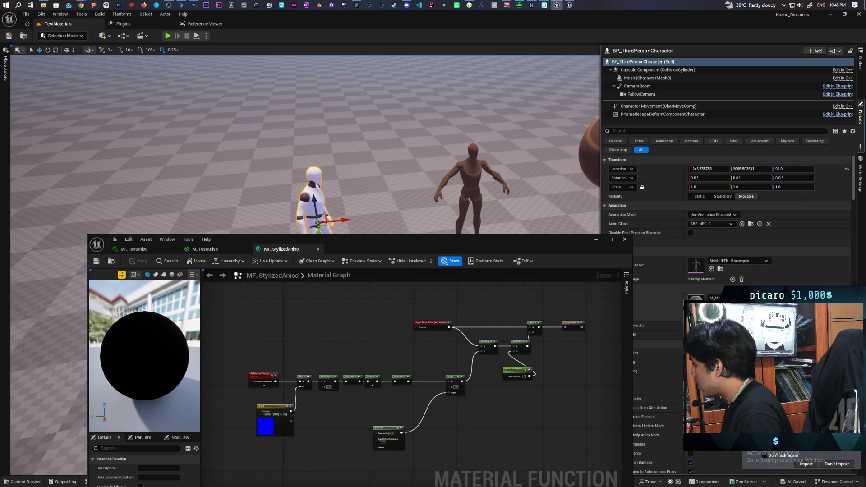
double_click(695, 300)
Survey the M_Manny graph and move the Color reroute node to the right
drag(404, 247, 500, 224)
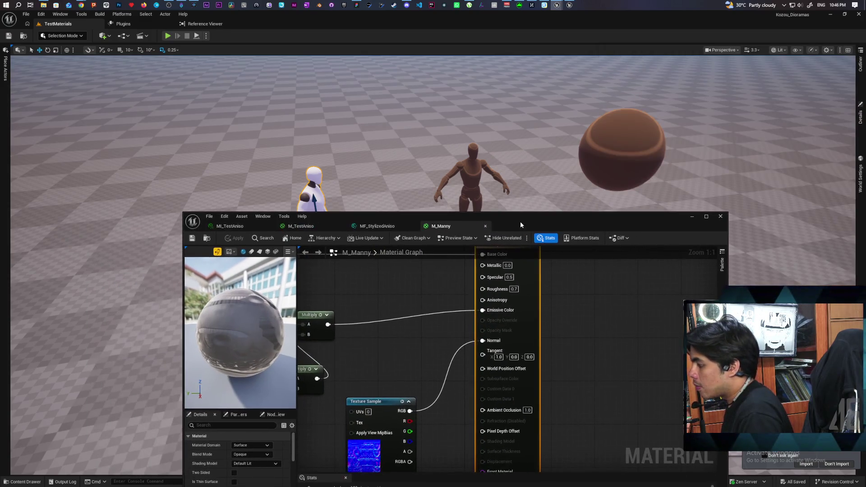
scroll(470, 362, down, 4)
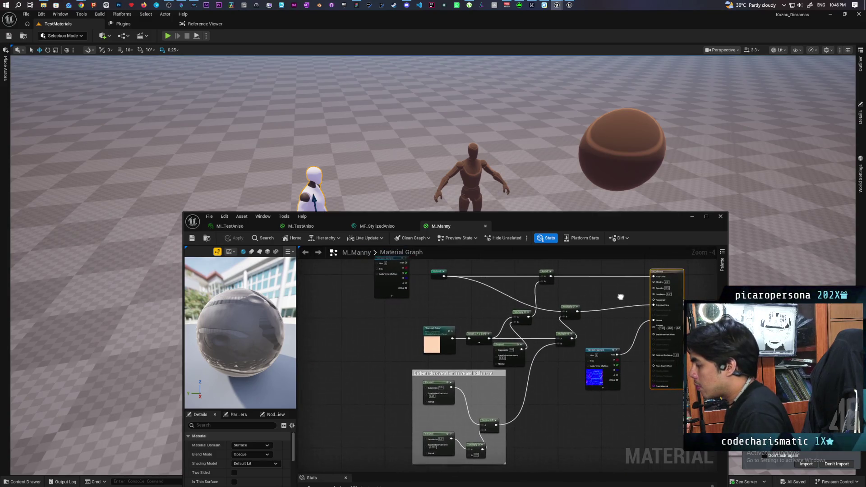
scroll(586, 304, up, 1)
scroll(558, 306, up, 1)
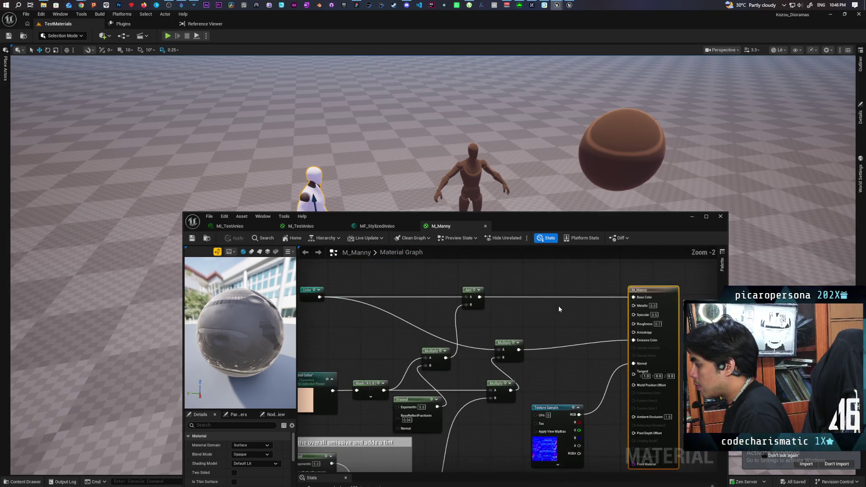
mouse_move(545, 315)
mouse_down()
mouse_move(602, 308)
mouse_move(556, 309)
mouse_move(576, 293)
mouse_move(627, 314)
mouse_up()
mouse_move(494, 321)
mouse_down()
mouse_move(387, 298)
mouse_move(505, 315)
mouse_up()
drag(442, 317, 591, 345)
scroll(586, 345, down, 3)
scroll(543, 343, up, 3)
mouse_move(469, 320)
mouse_down()
mouse_move(530, 316)
mouse_move(498, 323)
mouse_move(420, 283)
mouse_up()
click(533, 338)
Add MF_StylizedAniso to M_Manny, wiring Add into its Base Color and its output to Color
drag(555, 225, 525, 118)
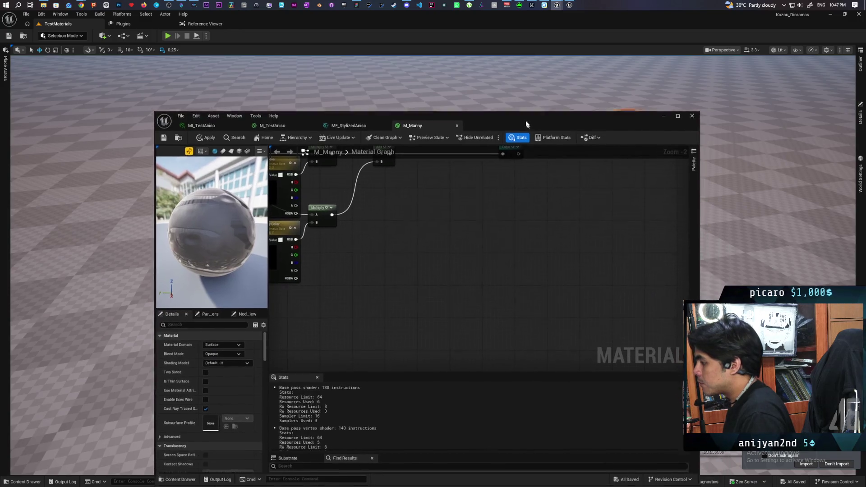
click(372, 117)
click(176, 130)
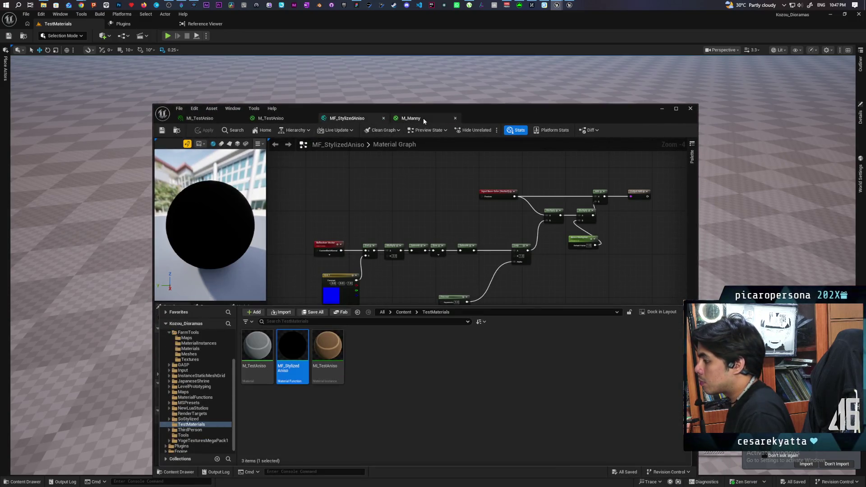
click(422, 117)
click(171, 472)
mouse_move(271, 356)
mouse_down()
mouse_move(428, 190)
mouse_move(446, 262)
mouse_up()
drag(508, 292, 505, 338)
mouse_move(396, 272)
mouse_down()
mouse_move(429, 282)
mouse_move(427, 312)
mouse_move(508, 272)
mouse_up()
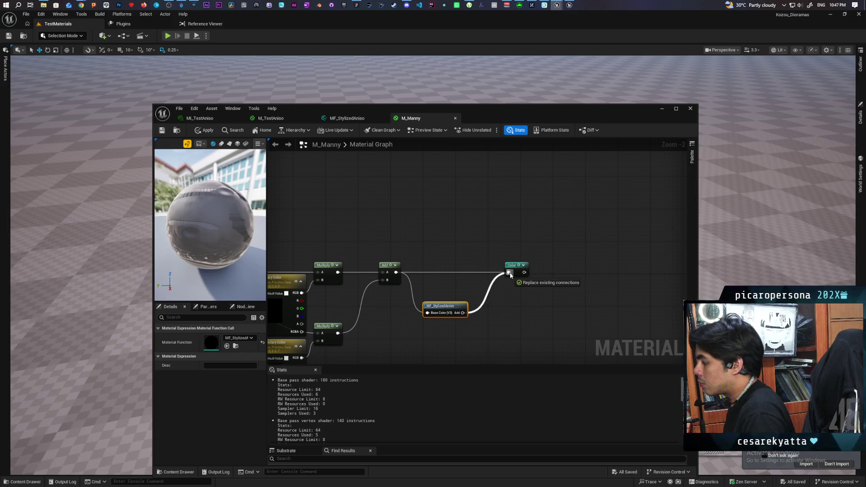
drag(452, 306, 460, 267)
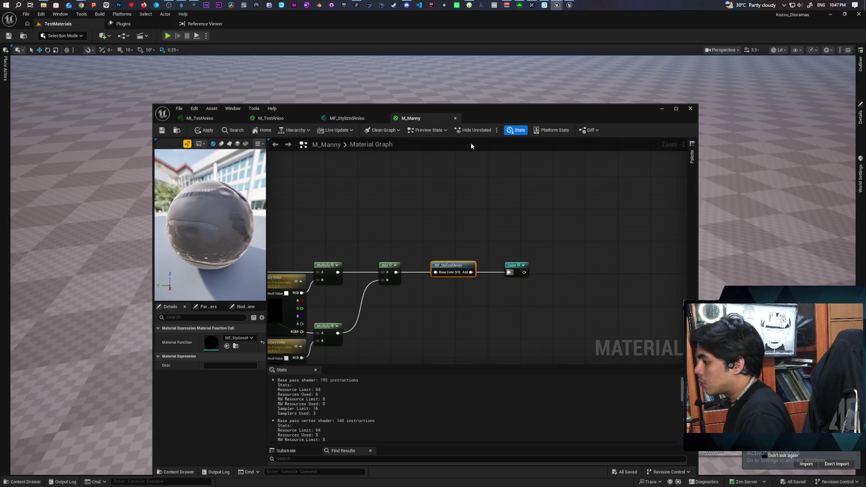
drag(498, 116, 500, 279)
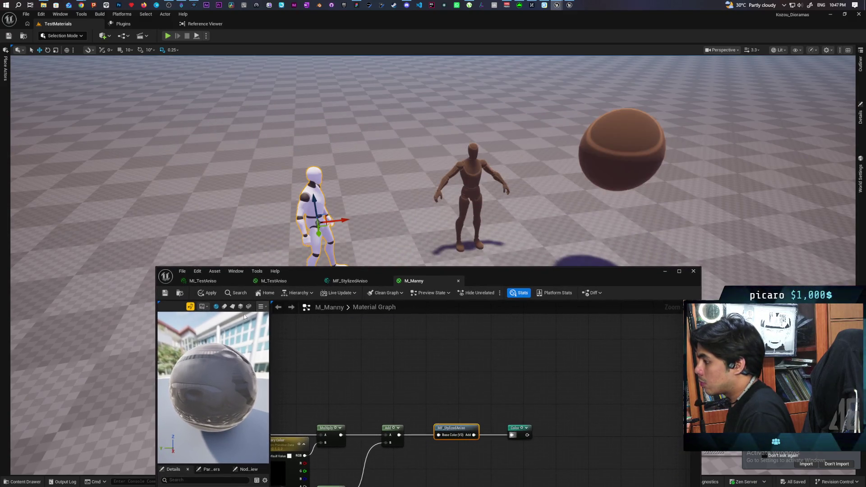
Apply the M_Manny changes, check the Texture Sample and colour nodes, then minimize the material editor
click(210, 295)
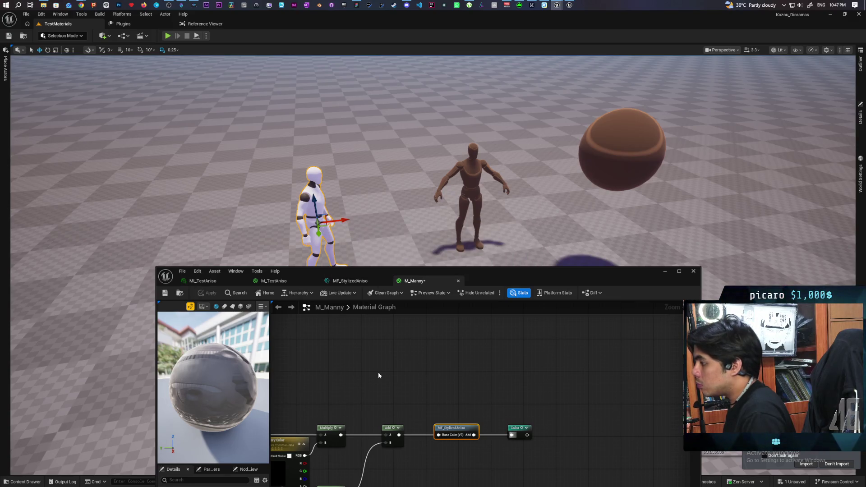
mouse_move(397, 222)
mouse_down()
mouse_move(397, 212)
mouse_move(342, 212)
mouse_move(336, 239)
mouse_move(325, 203)
mouse_move(325, 226)
mouse_move(325, 212)
mouse_move(411, 335)
mouse_up()
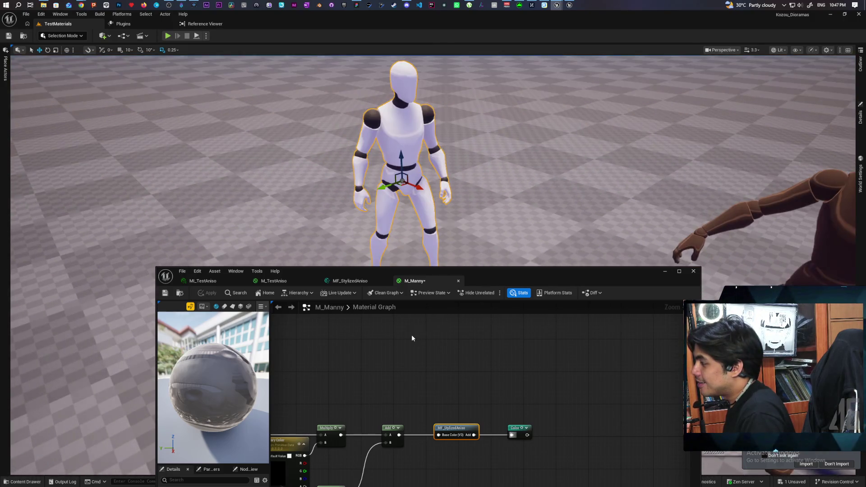
scroll(411, 334, down, 2)
mouse_move(377, 360)
mouse_down()
mouse_move(524, 381)
mouse_move(469, 330)
mouse_up()
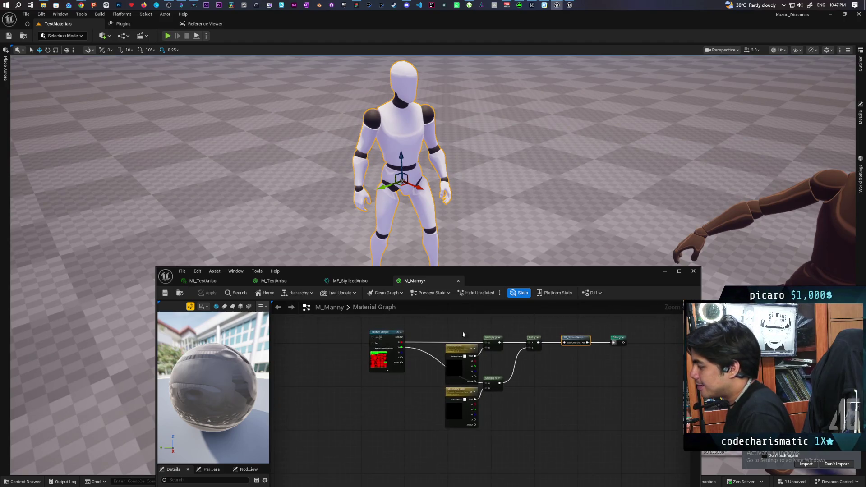
scroll(432, 346, up, 3)
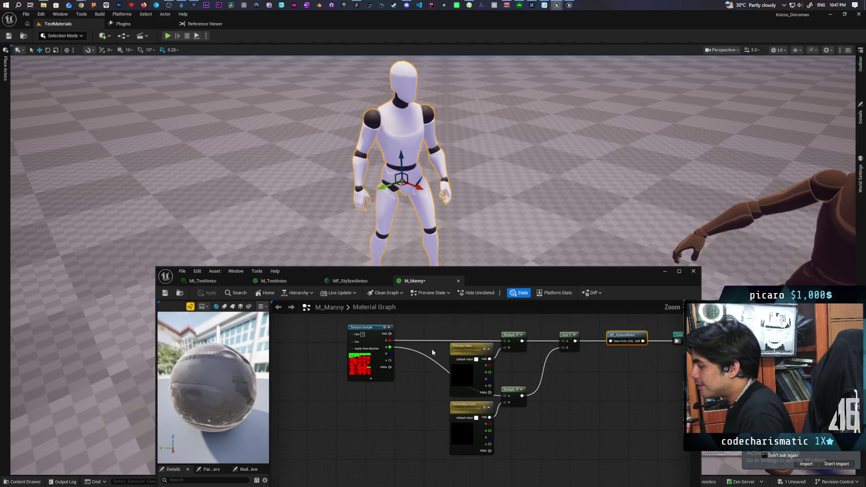
drag(431, 348, 409, 346)
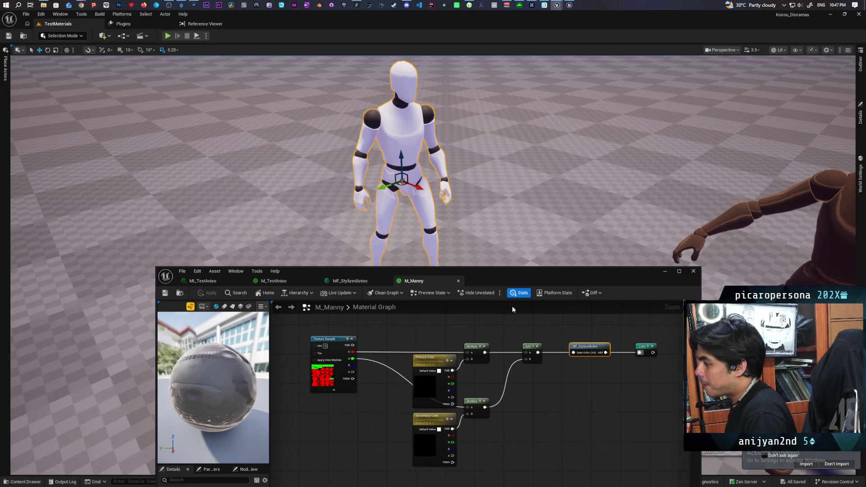
click(666, 271)
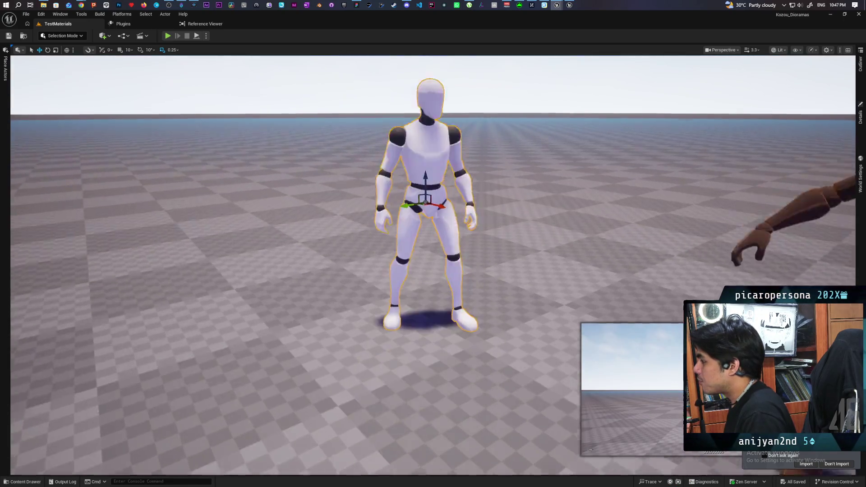
scroll(486, 250, down, 10)
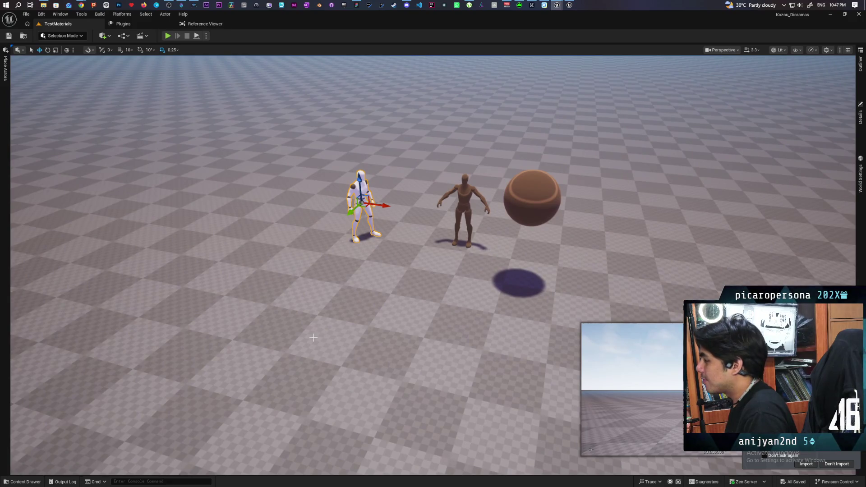
right_click(313, 337)
click(342, 331)
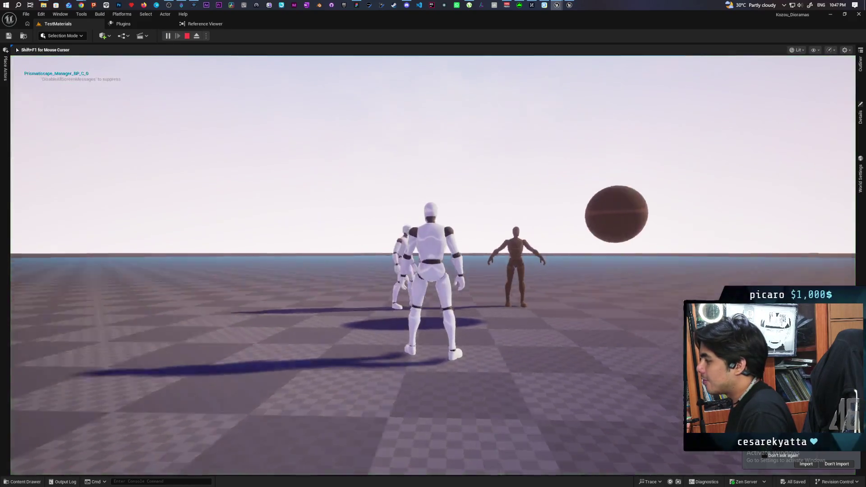
key(w)
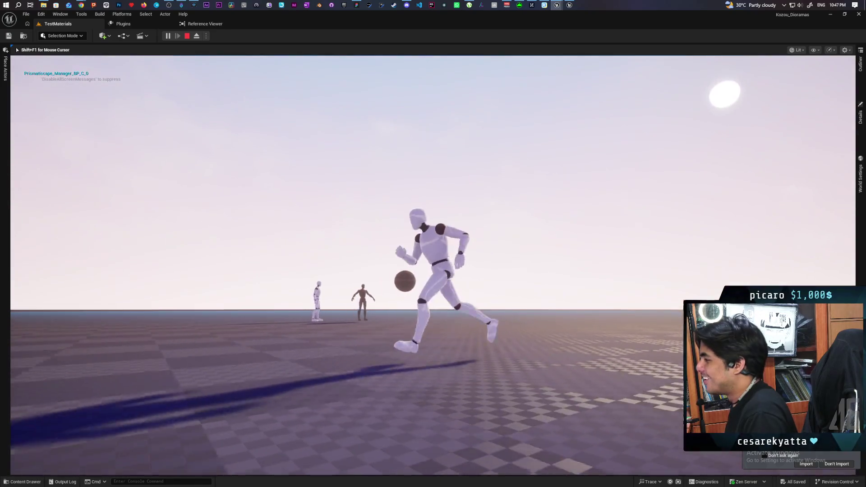
key(w)
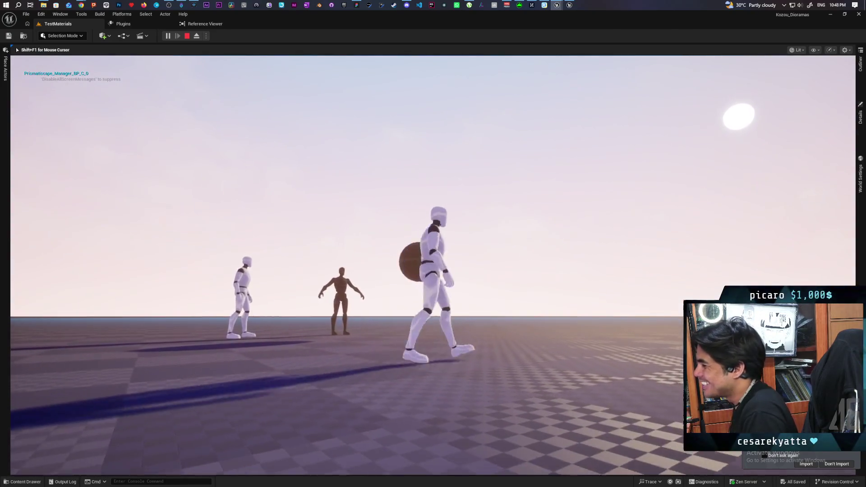
key(d)
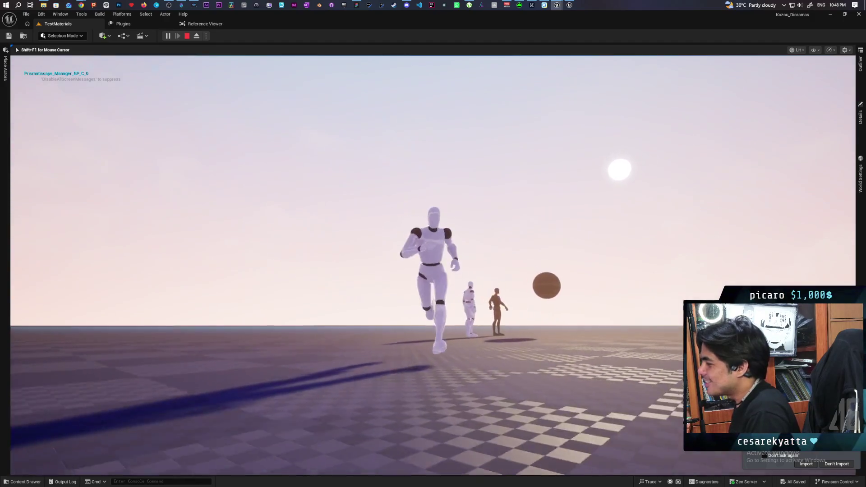
key(w)
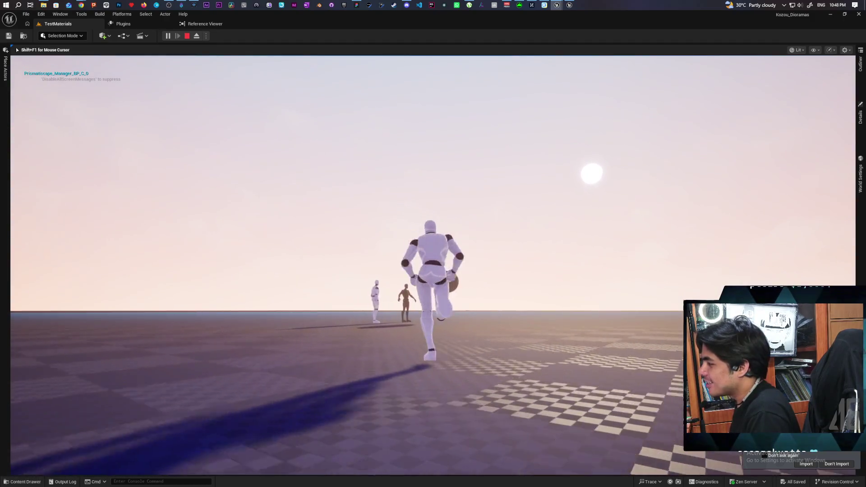
key(d)
key(a)
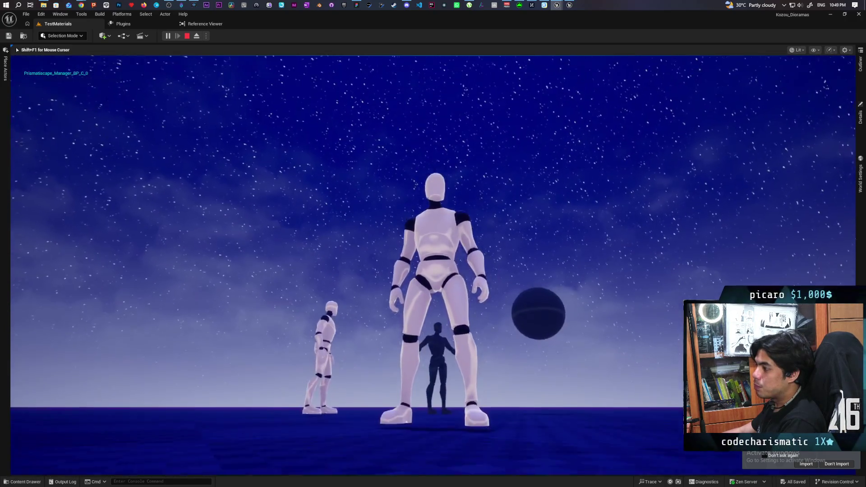
key(Escape)
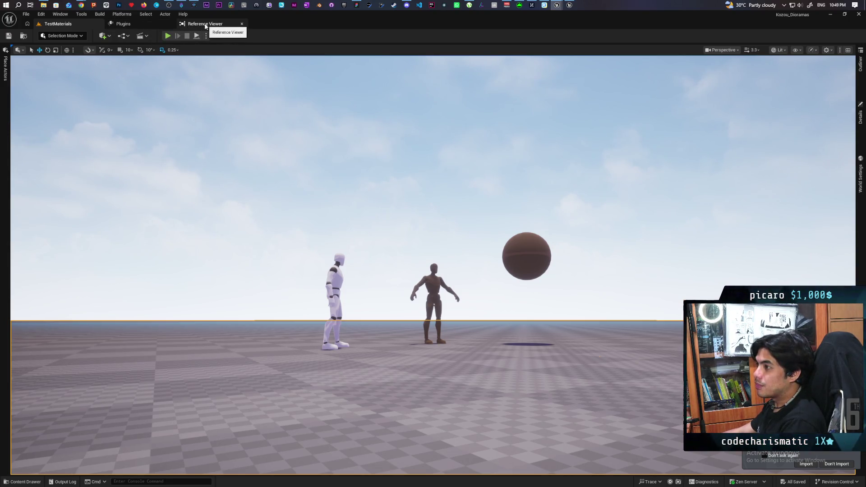
Open MF_StylizedAniso, apply its current changes and save it
mouse_move(423, 221)
mouse_down()
mouse_move(385, 151)
mouse_move(397, 145)
mouse_move(397, 108)
mouse_up()
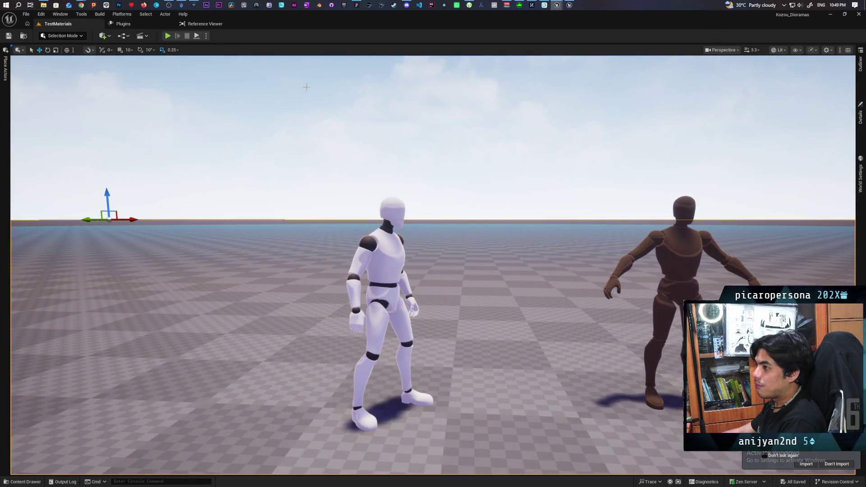
click(30, 481)
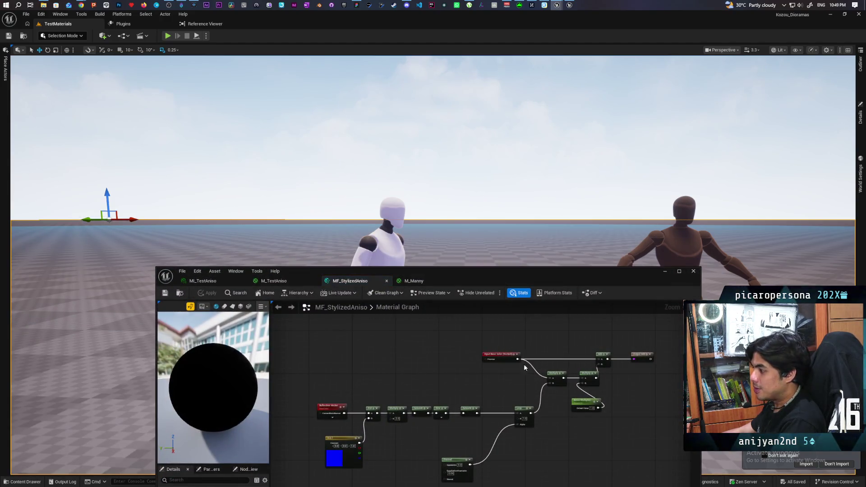
scroll(411, 361, up, 2)
mouse_move(469, 383)
mouse_down()
mouse_move(442, 319)
mouse_move(455, 347)
mouse_move(610, 334)
mouse_move(514, 341)
mouse_move(562, 339)
mouse_move(496, 356)
mouse_move(488, 376)
mouse_move(456, 387)
mouse_move(563, 351)
mouse_up()
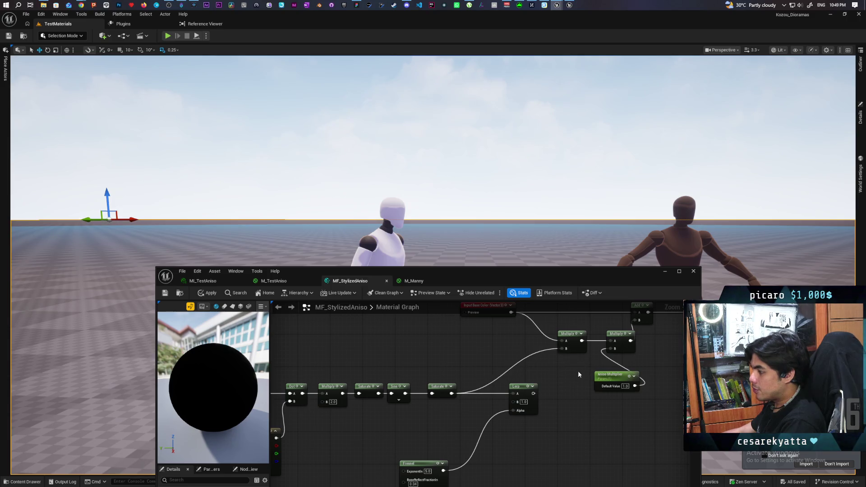
click(210, 294)
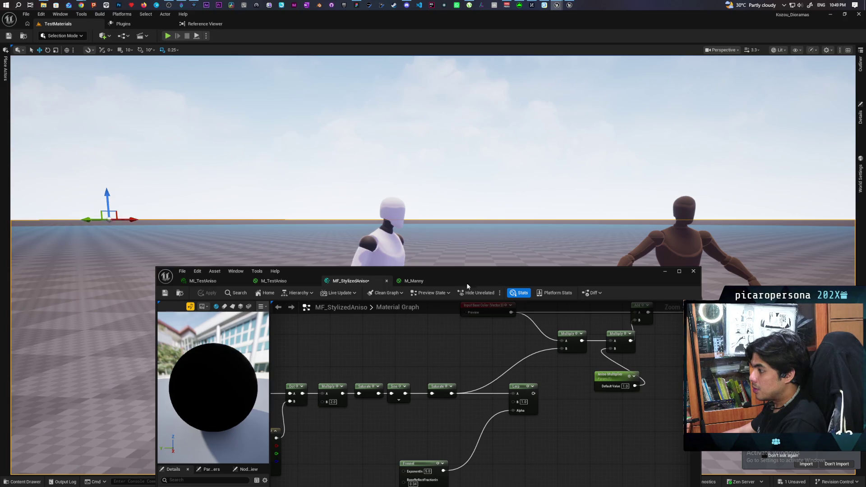
drag(467, 288, 459, 346)
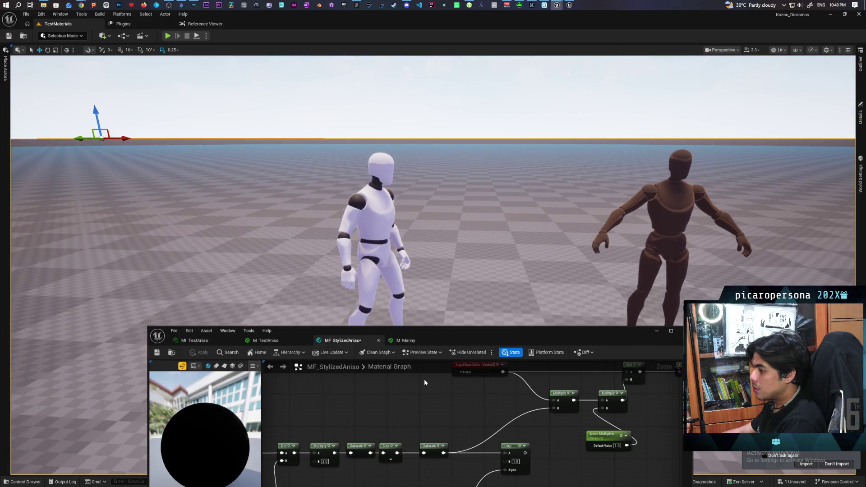
key(ctrl+s)
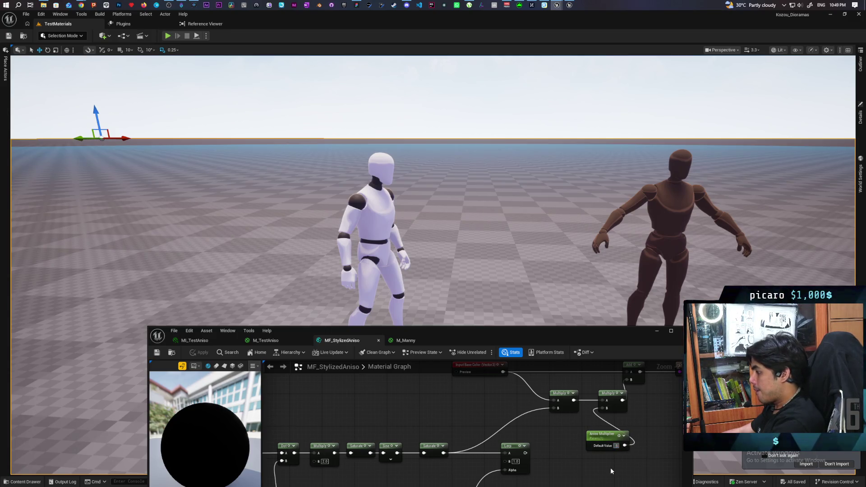
Set the Aniso Multiplier default value to 0.5 and save the function
text(0.5)
key(Return)
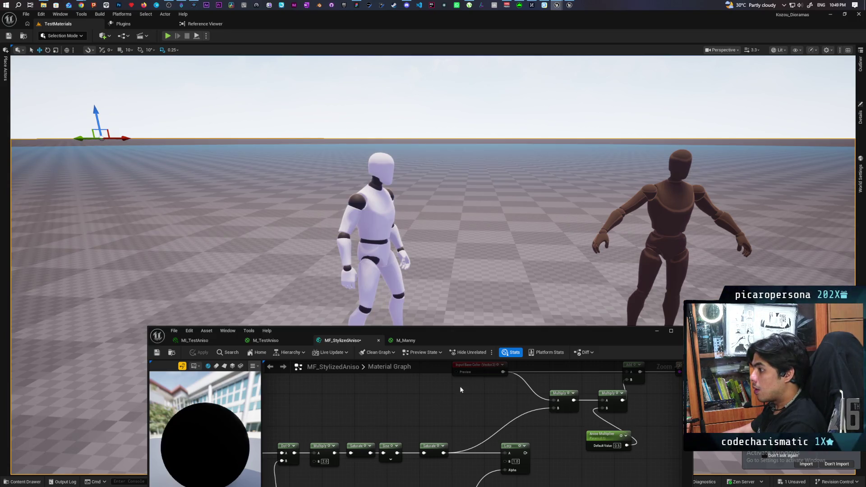
key(ctrl+s)
mouse_move(619, 337)
mouse_down()
mouse_move(526, 447)
mouse_move(536, 278)
mouse_up()
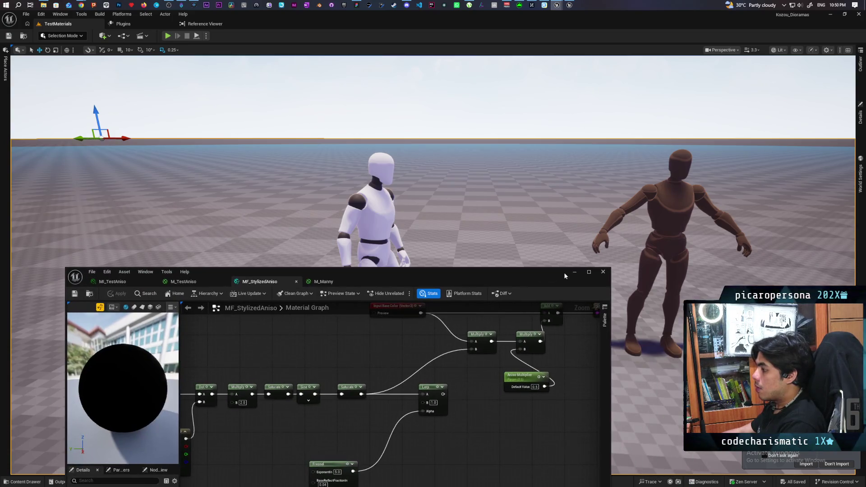
Minimize the material editor and start a Play From Here session in the viewport
click(574, 272)
right_click(219, 291)
click(256, 293)
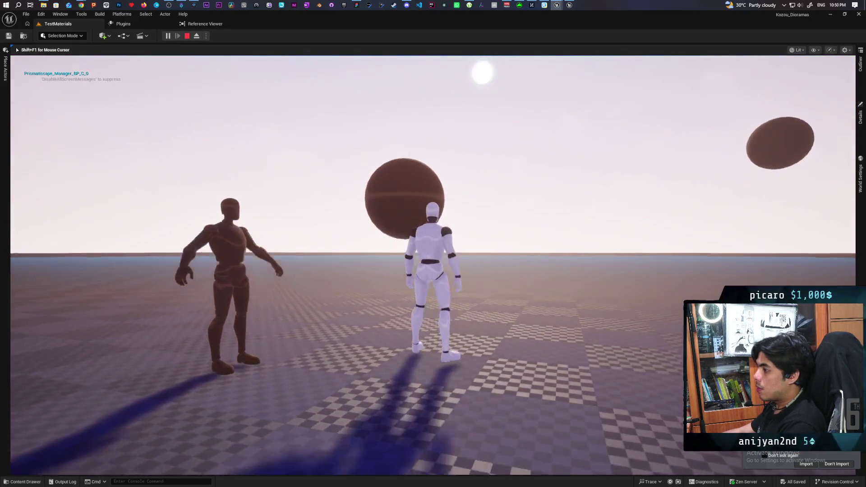
Run the player mannequin forward and back past the brown mannequin and sphere with W and S
key(w)
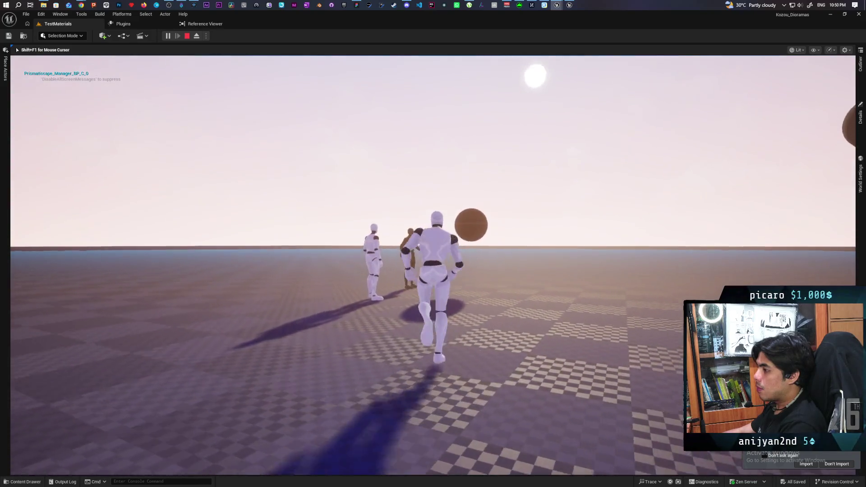
key(s)
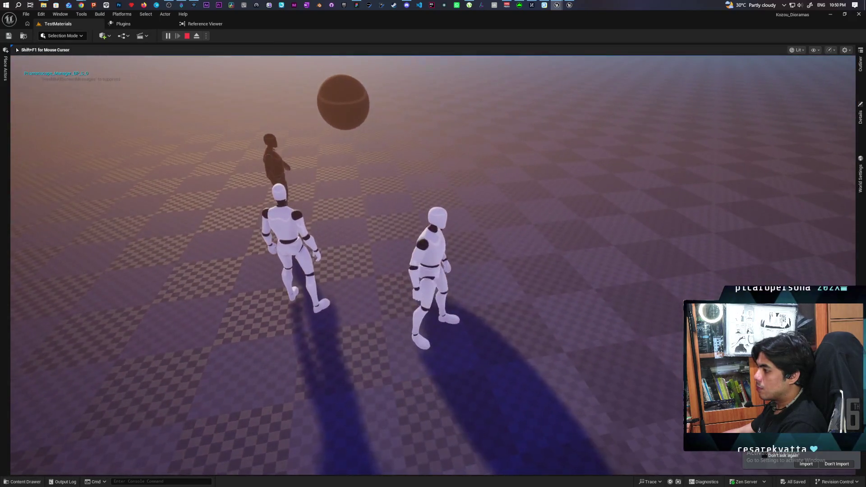
key(w)
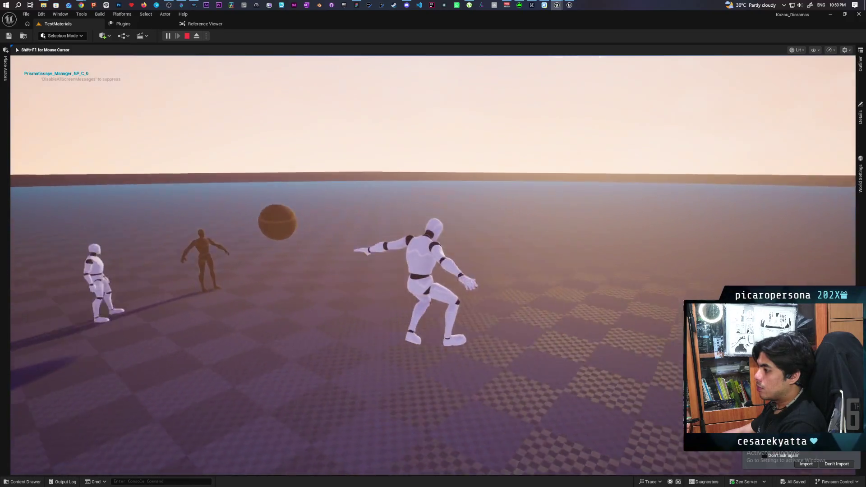
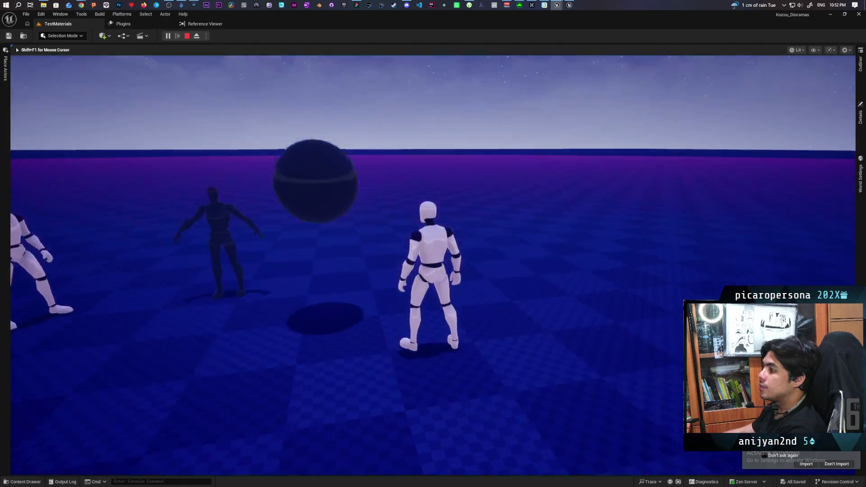
End the play session and bring the MF_StylizedAniso material editor to the front
key(Escape)
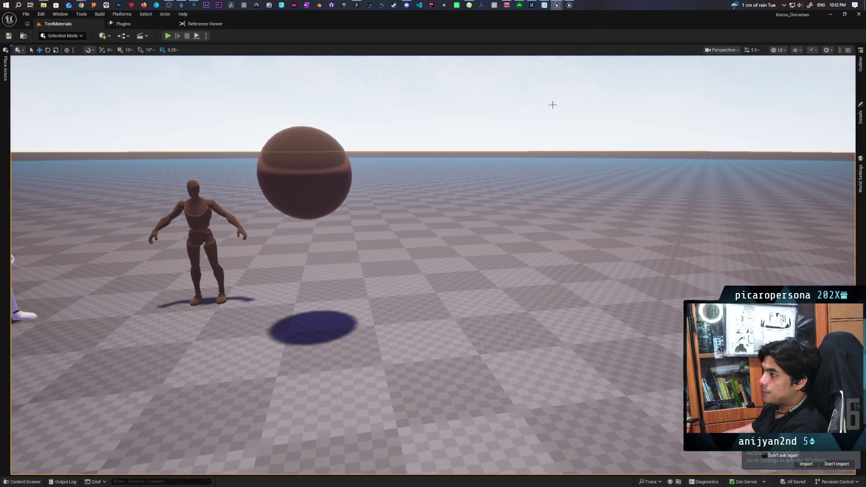
mouse_move(556, 7)
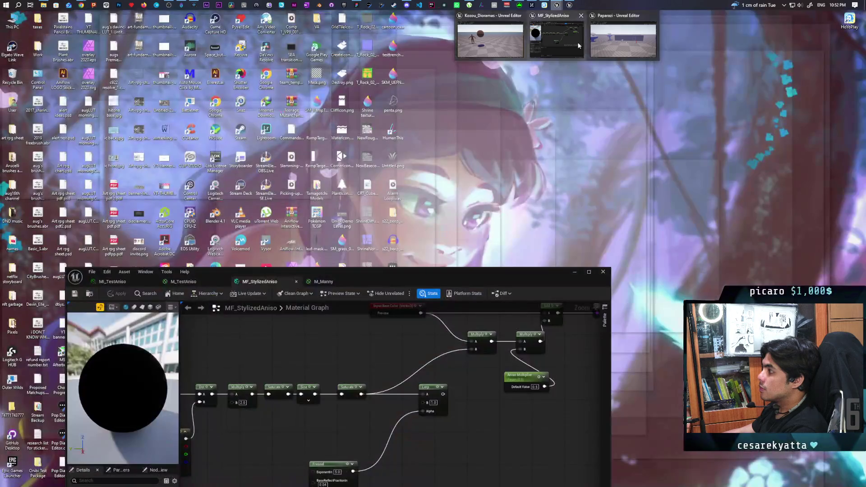
click(578, 45)
Pan the material graph to show the Reflection Vector and blue Constant nodes
scroll(326, 344, down, 2)
mouse_move(326, 344)
mouse_down()
mouse_move(405, 353)
mouse_move(324, 369)
mouse_move(309, 355)
mouse_up()
scroll(364, 364, up, 1)
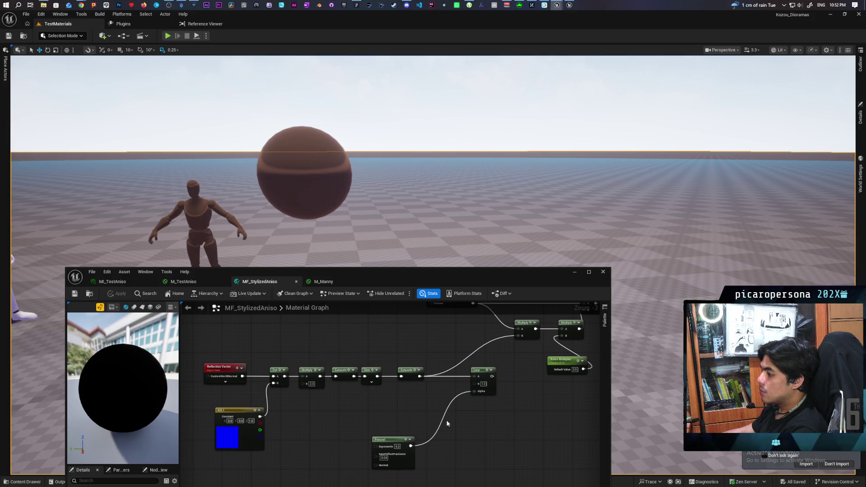
drag(465, 427, 461, 421)
Move the Fresnel node beside the Lerp and shift the Lerp further right
mouse_move(406, 433)
mouse_down()
mouse_move(528, 421)
mouse_move(515, 418)
mouse_up()
drag(508, 368, 540, 370)
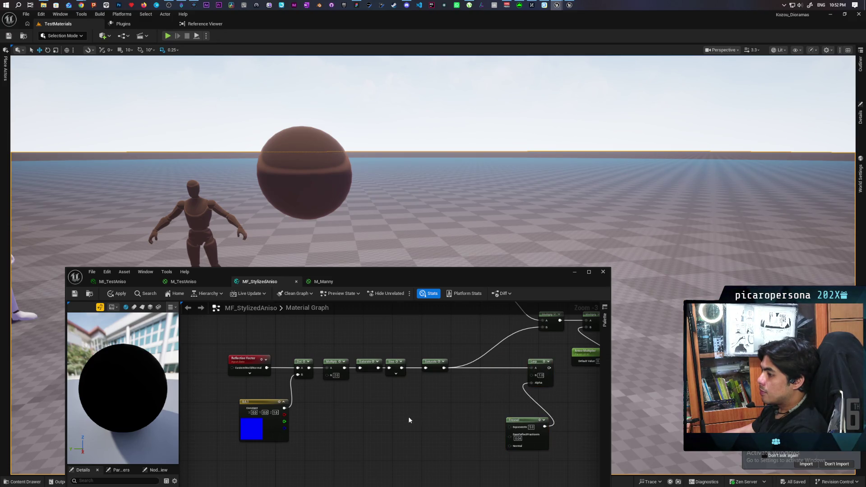
drag(405, 418, 367, 440)
Add a VertexNormalWS node and place it below the blue Constant
right_click(307, 437)
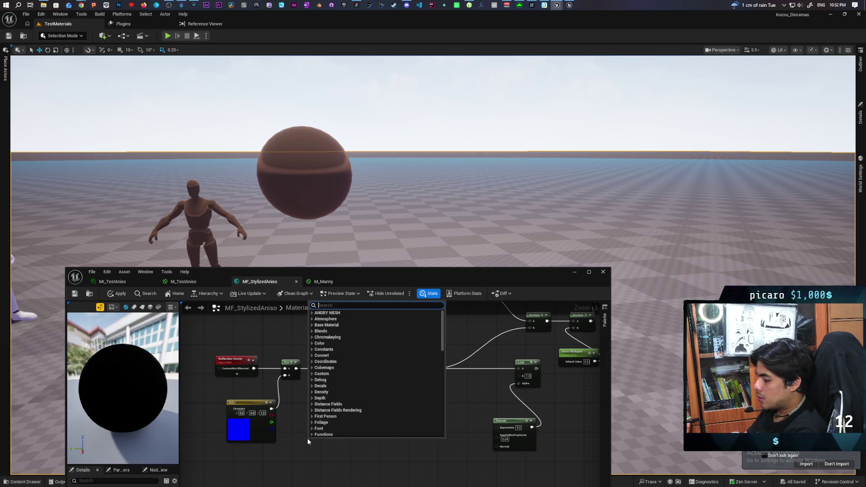
text(norm)
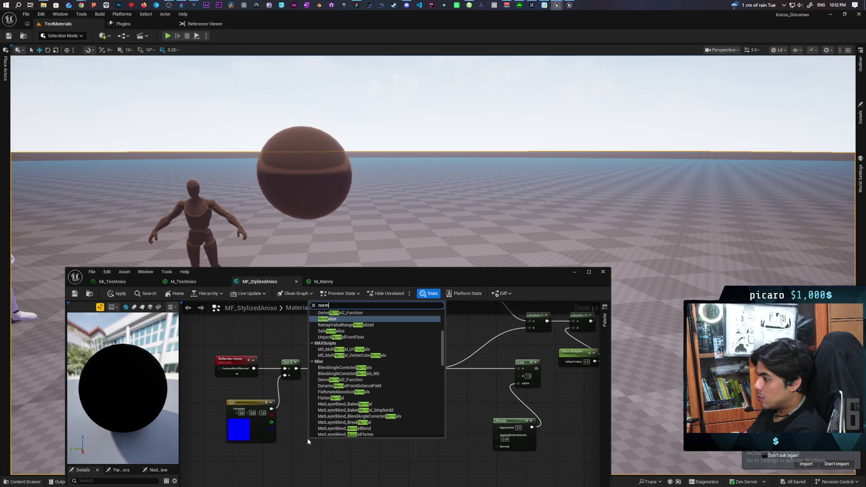
text(al vecto)
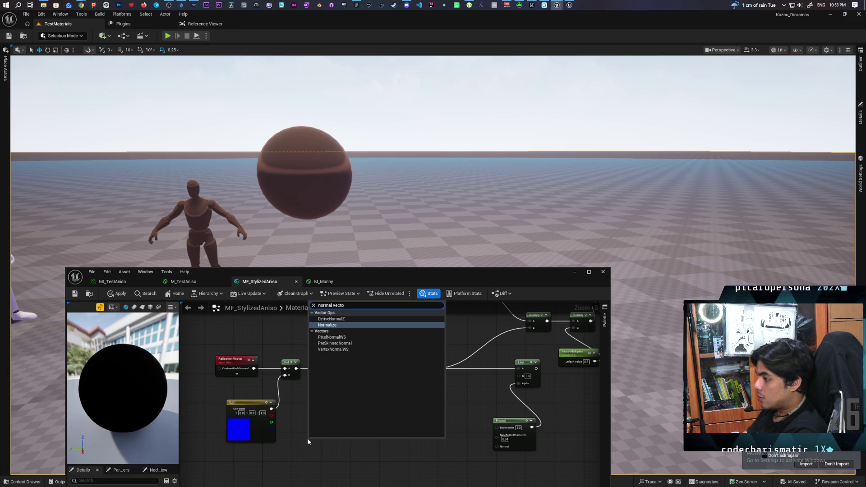
key(Down)
key(Down)
key(Down)
key(Return)
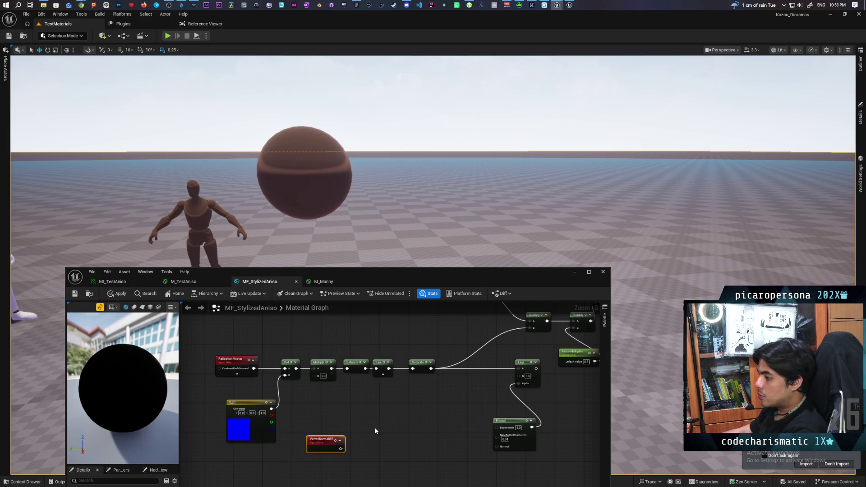
drag(337, 444, 267, 460)
Add a Dot node from the Constant with VertexNormalWS into B, and preview it
drag(276, 408, 284, 421)
text(dot)
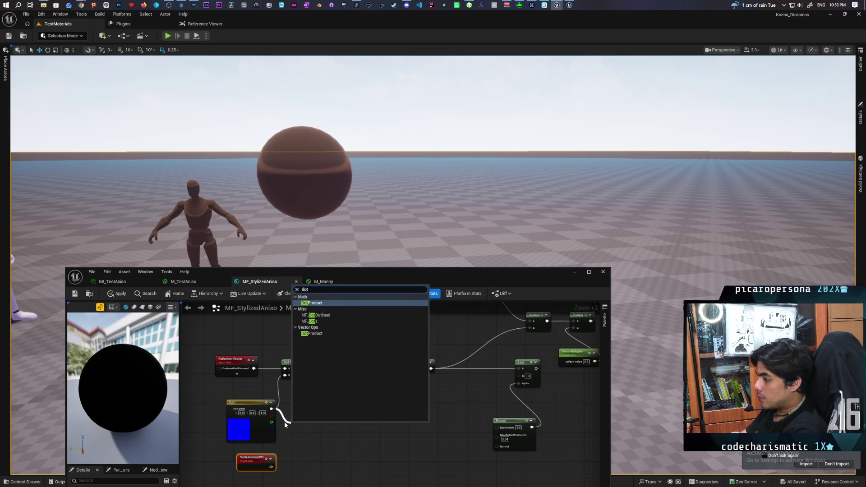
key(Return)
drag(270, 467, 293, 437)
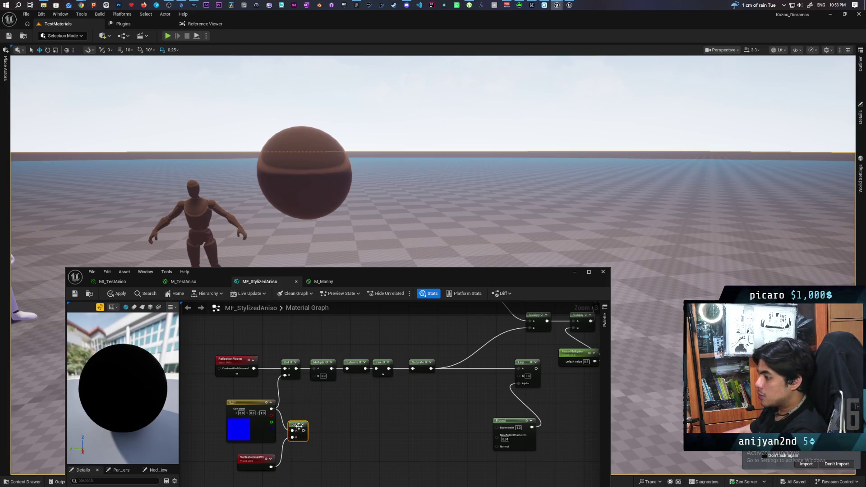
key(space)
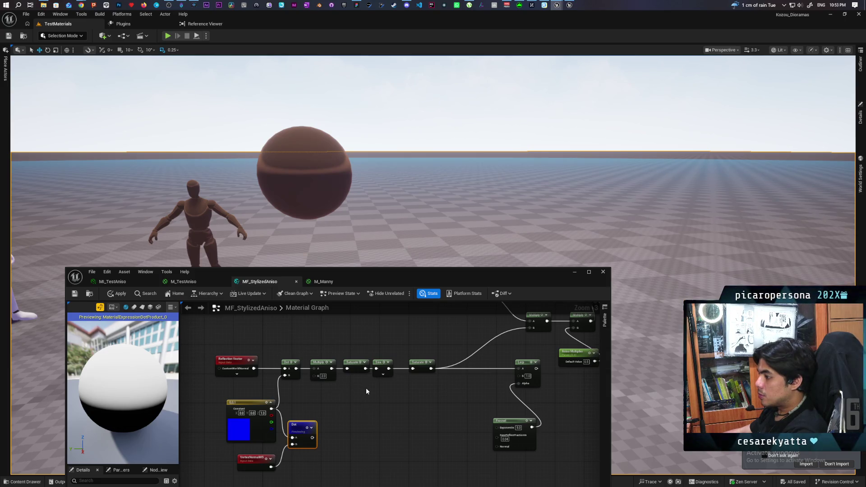
Duplicate the Saturate node after the Dot node and preview its output
click(360, 367)
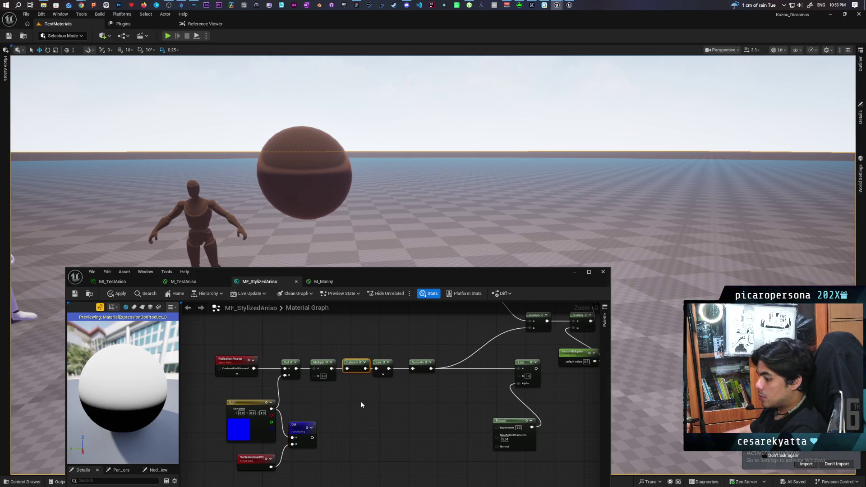
key(ctrl+c)
key(ctrl+v)
drag(312, 437, 336, 434)
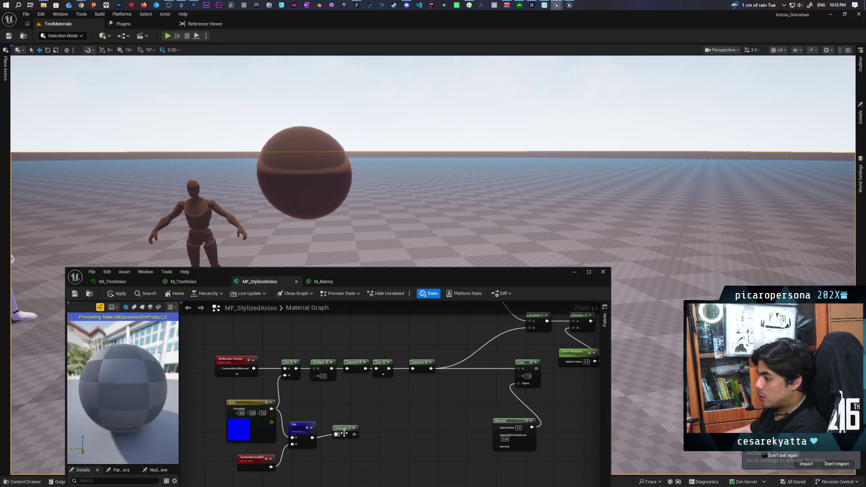
key(space)
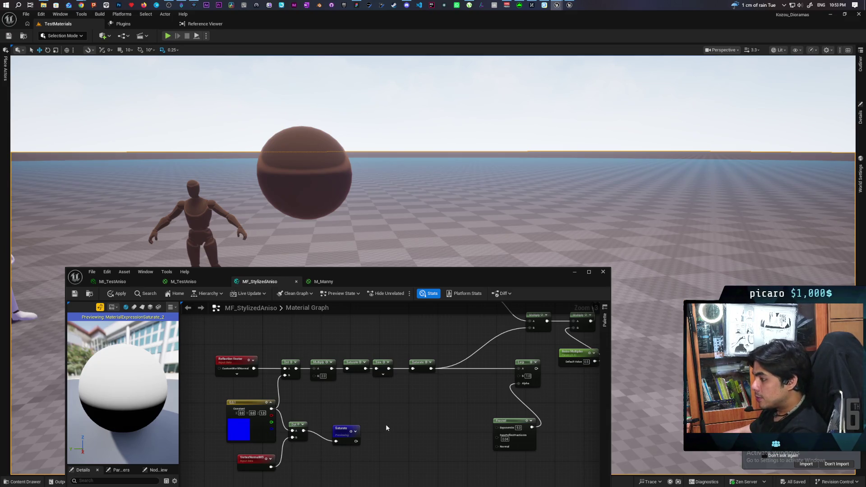
drag(339, 431, 331, 419)
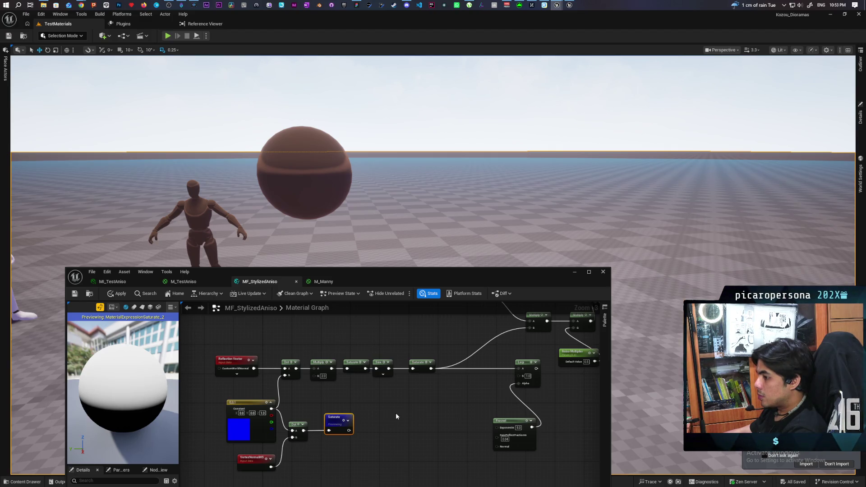
Add a Lerp fed by the new Saturate, with its output driving the Multiply's B input
click(392, 406)
drag(431, 368, 429, 391)
text(lerp)
click(415, 399)
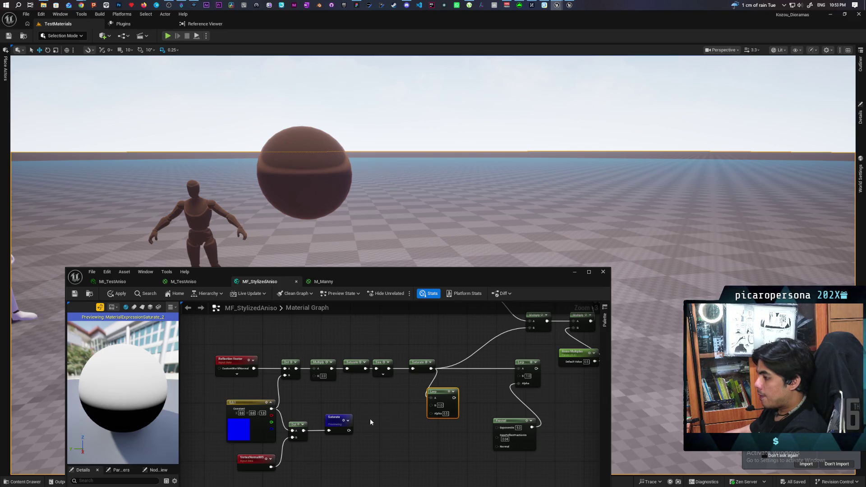
drag(348, 430, 438, 415)
click(439, 405)
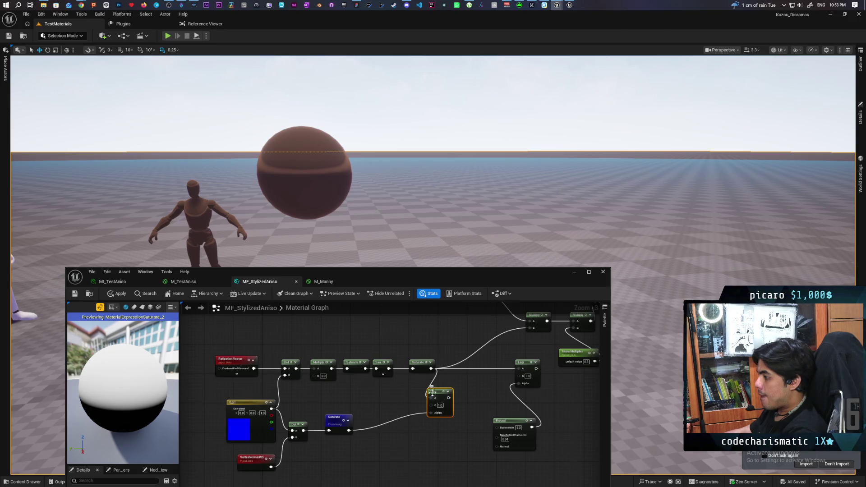
mouse_move(430, 368)
mouse_down()
mouse_move(450, 399)
mouse_move(444, 383)
mouse_up()
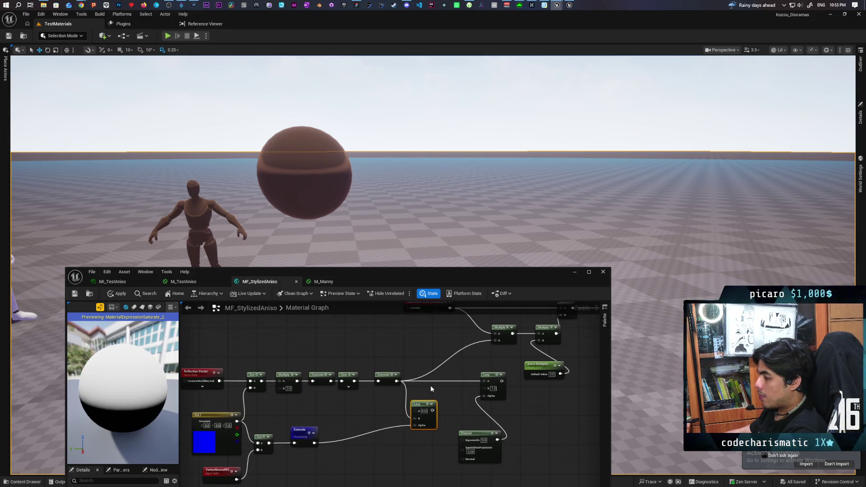
mouse_move(495, 341)
mouse_down()
mouse_move(456, 400)
mouse_move(433, 409)
mouse_move(422, 373)
mouse_up()
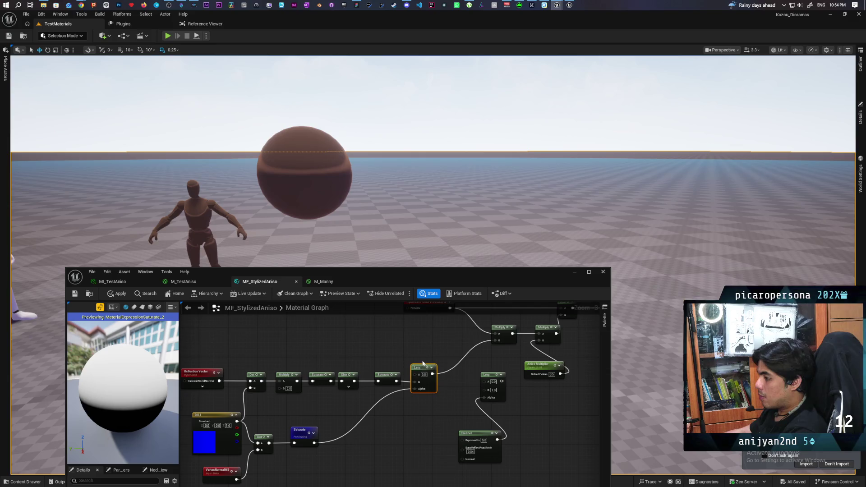
Apply the material changes and save MF_StylizedAniso
click(120, 296)
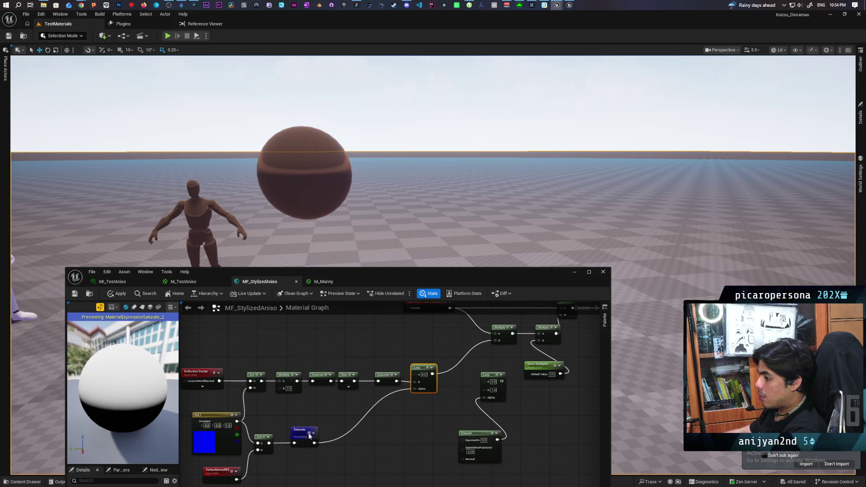
mouse_move(121, 328)
mouse_down()
mouse_move(89, 330)
mouse_move(122, 329)
mouse_up()
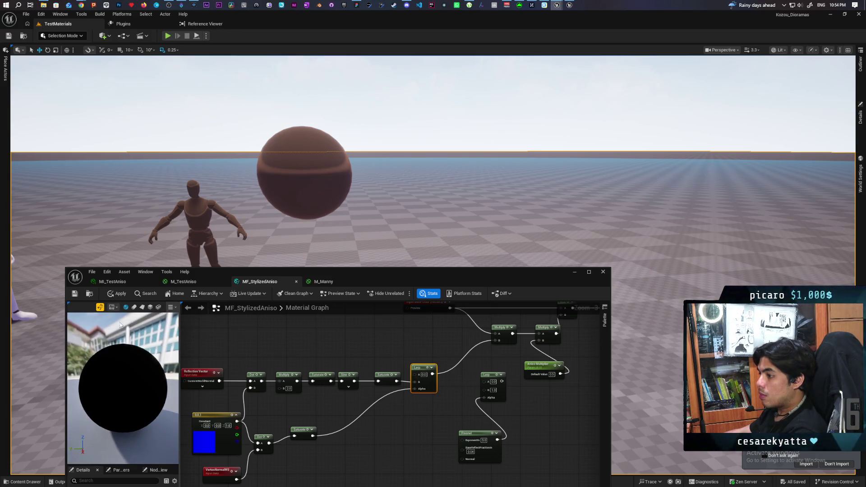
click(117, 295)
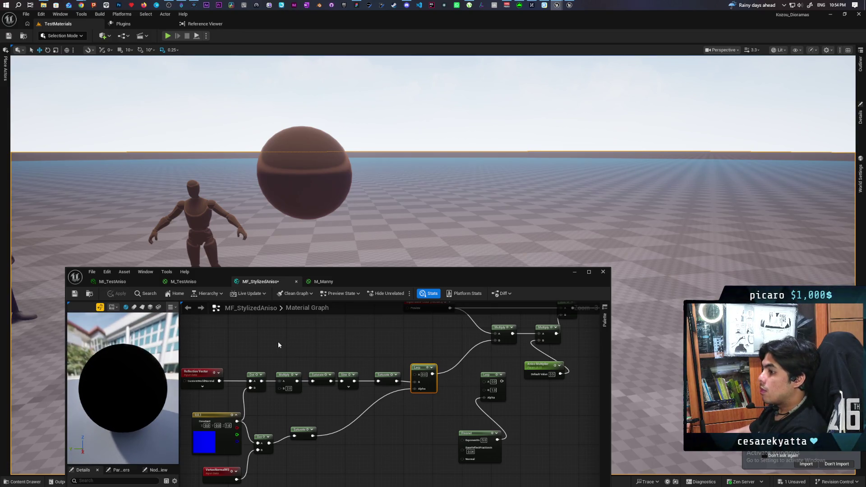
key(ctrl+s)
scroll(336, 343, down, 2)
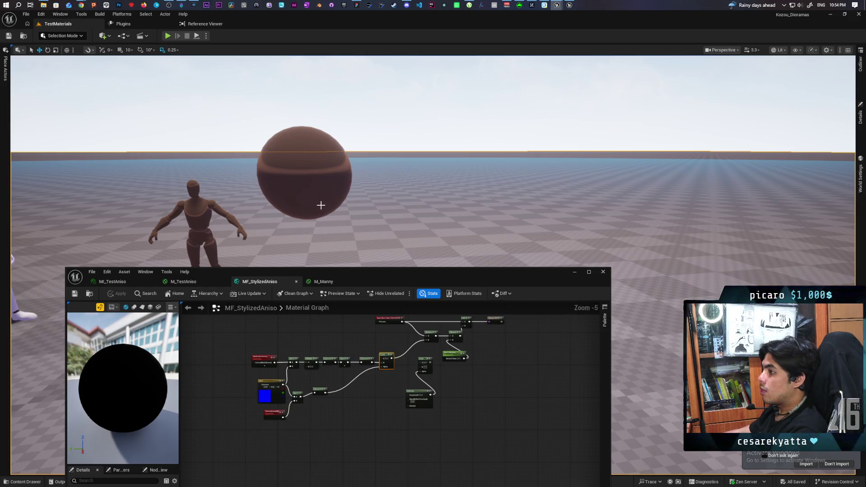
Zoom out the graph and move the Saturate node down-left
drag(325, 203, 324, 180)
mouse_move(433, 158)
mouse_down()
mouse_move(413, 95)
mouse_move(412, 136)
mouse_move(412, 88)
mouse_up()
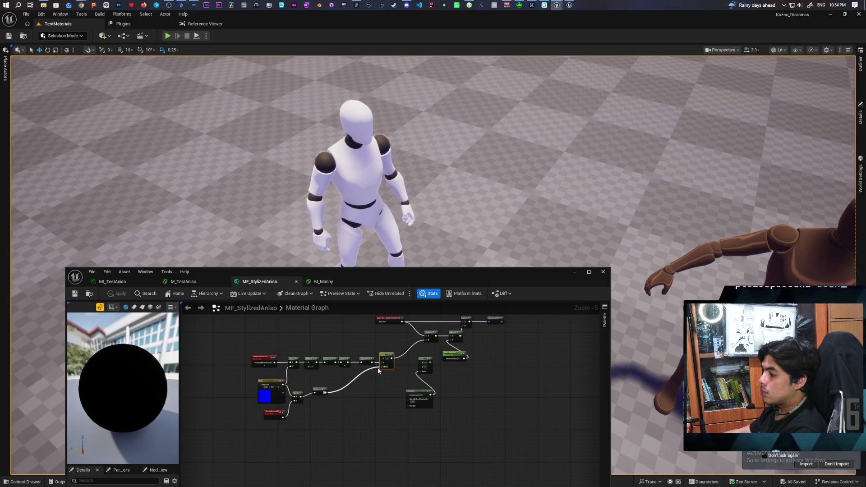
scroll(378, 367, up, 2)
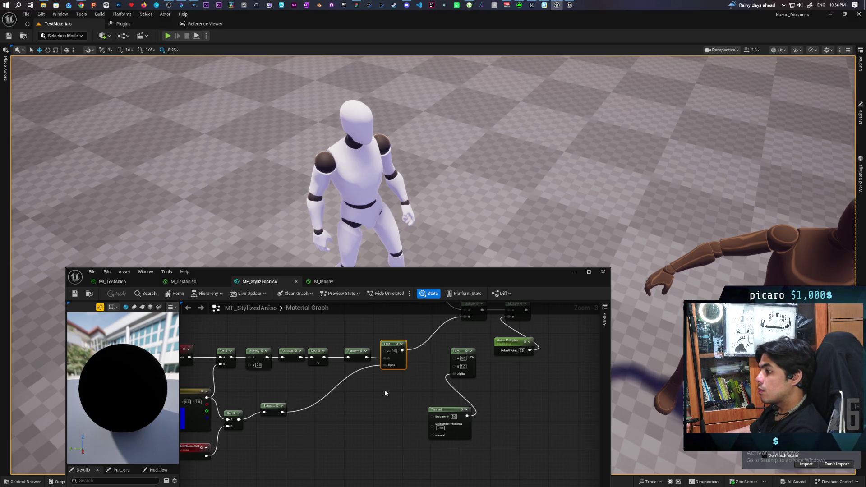
mouse_move(358, 397)
mouse_down()
mouse_move(425, 361)
mouse_move(413, 393)
mouse_up()
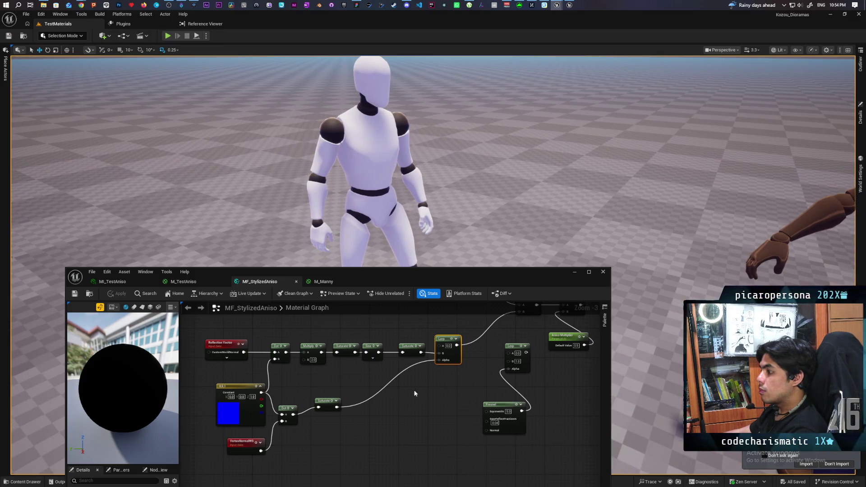
mouse_move(324, 408)
mouse_down()
mouse_move(315, 415)
mouse_move(373, 413)
mouse_up()
click(325, 438)
Insert an Add node off the Dot output, lined up before Saturate
drag(293, 414, 322, 416)
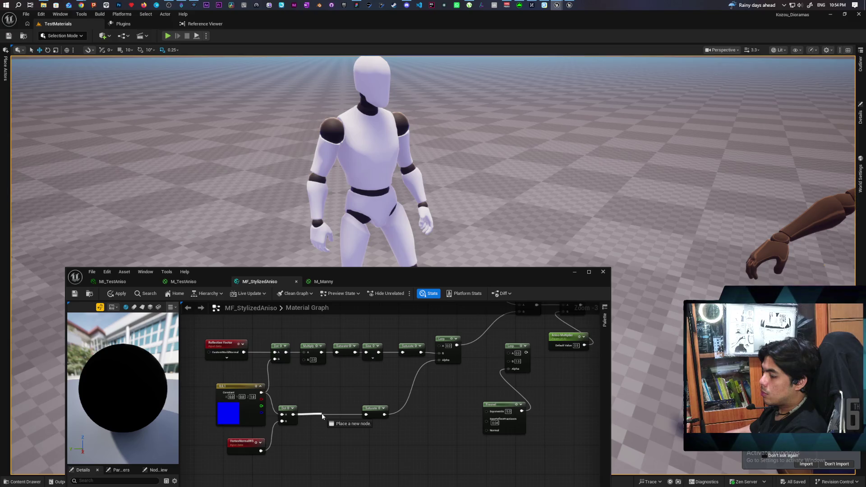
mouse_move(321, 413)
mouse_down()
mouse_move(365, 422)
mouse_move(325, 425)
mouse_move(356, 429)
mouse_move(366, 414)
mouse_up()
text(add)
key(Return)
drag(314, 420, 322, 409)
Apply the changes and start previewing the Saturate node
click(122, 294)
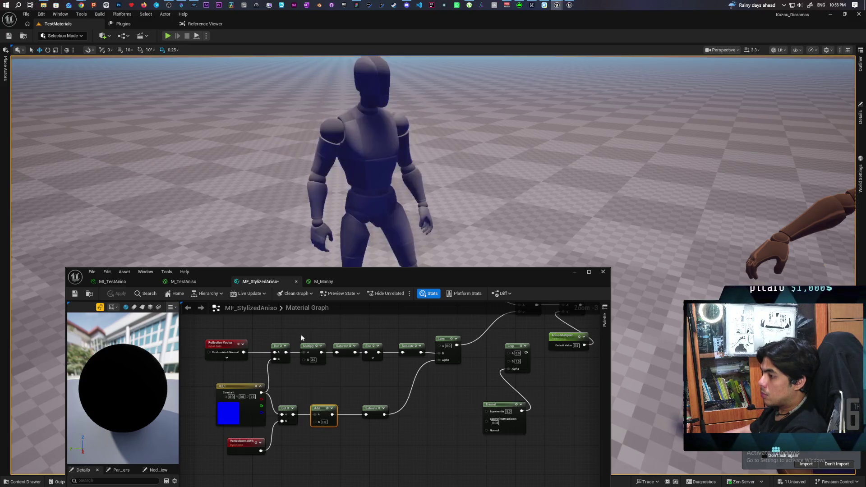
mouse_move(406, 189)
mouse_down()
mouse_move(390, 162)
mouse_move(390, 208)
mouse_move(428, 194)
mouse_move(406, 171)
mouse_move(406, 216)
mouse_up()
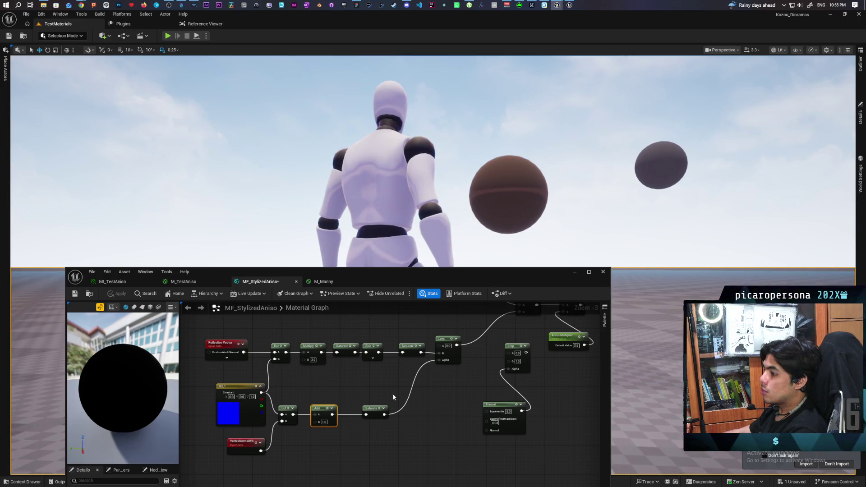
right_click(374, 409)
click(399, 426)
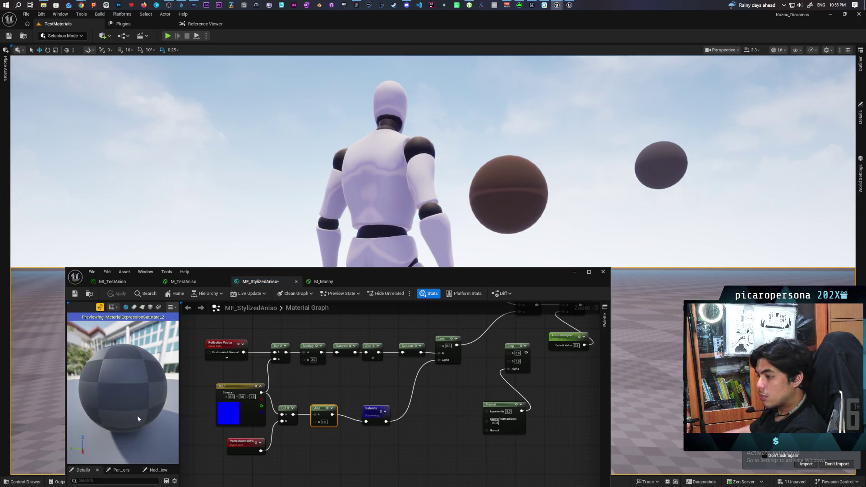
Inspect the white Saturate preview sphere and adjust the level camera height
mouse_move(90, 406)
mouse_down()
mouse_move(81, 445)
mouse_move(117, 415)
mouse_up()
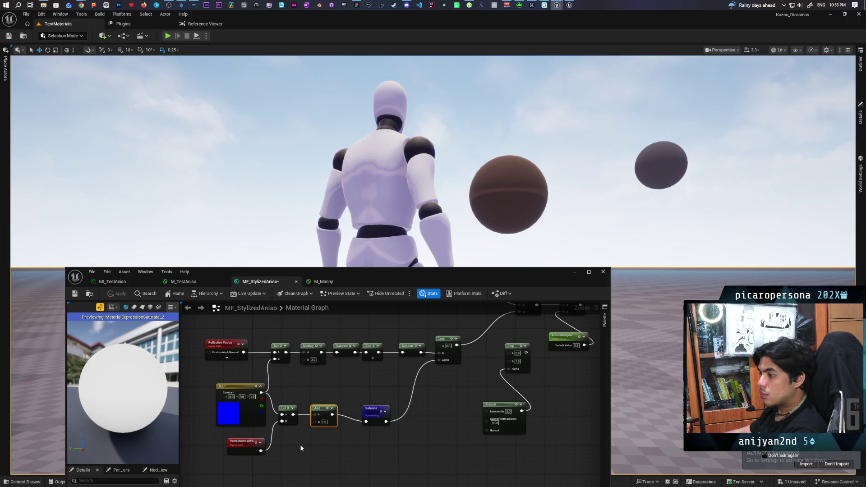
mouse_move(167, 424)
mouse_down()
mouse_move(113, 424)
mouse_move(168, 424)
mouse_up()
scroll(352, 233, down, 5)
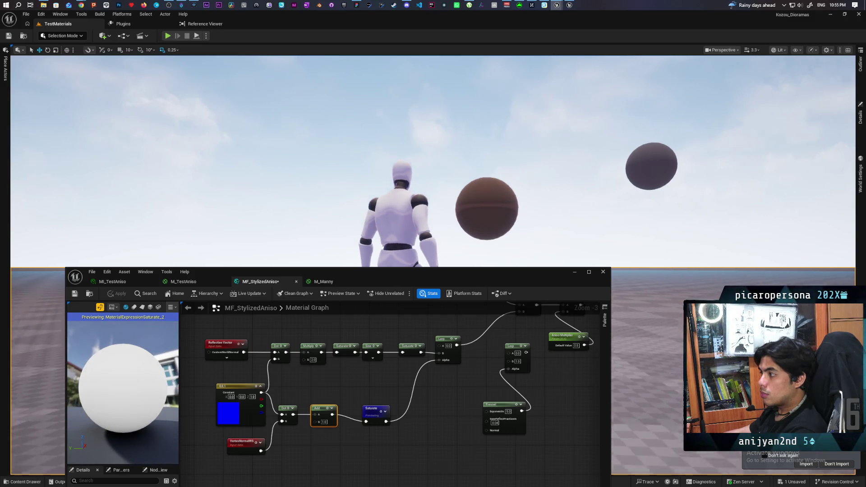
key(q)
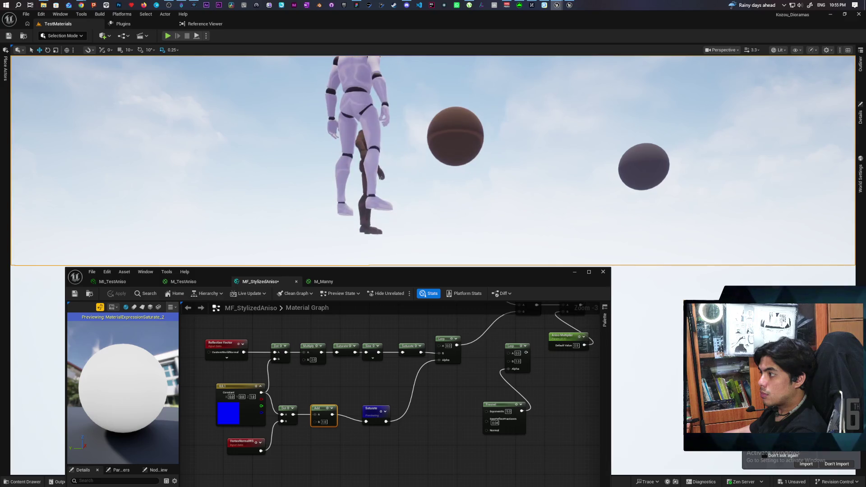
key(e)
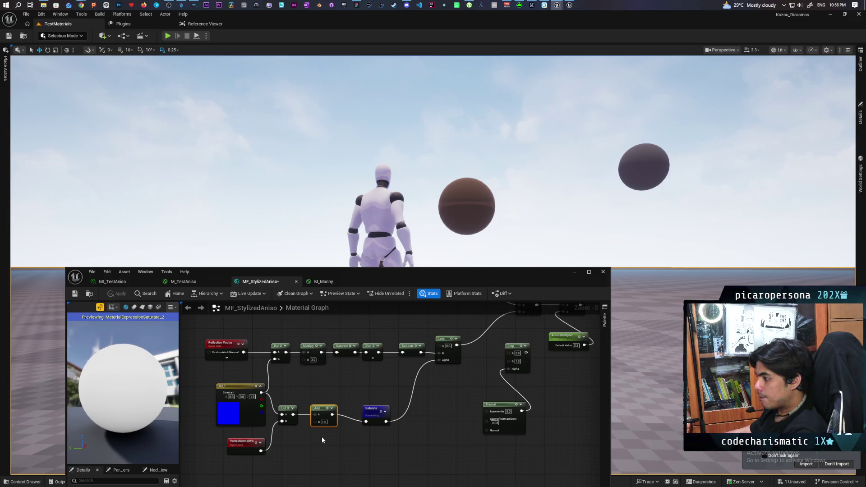
drag(304, 440, 303, 439)
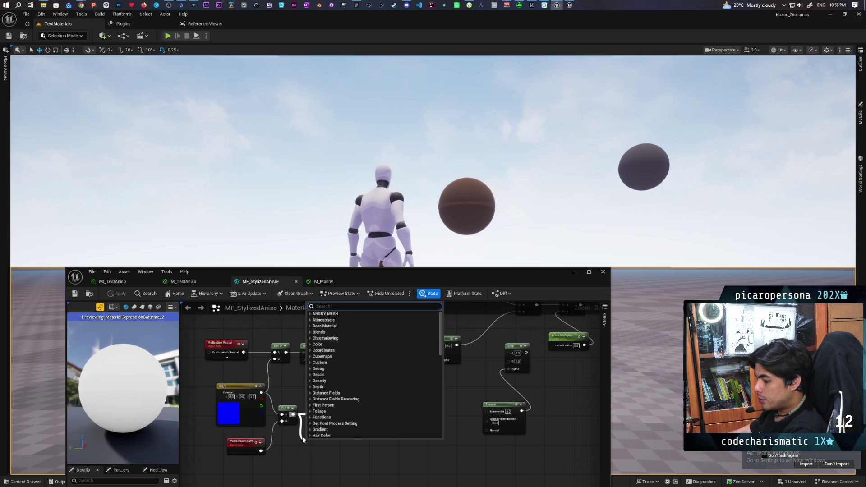
Add a SmoothCeil node after Dot, feed it into Saturate, and apply
text(ceil)
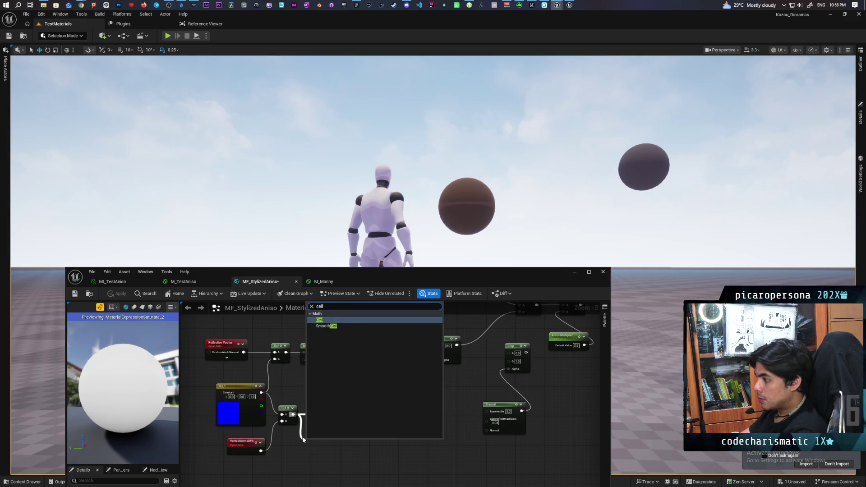
key(Return)
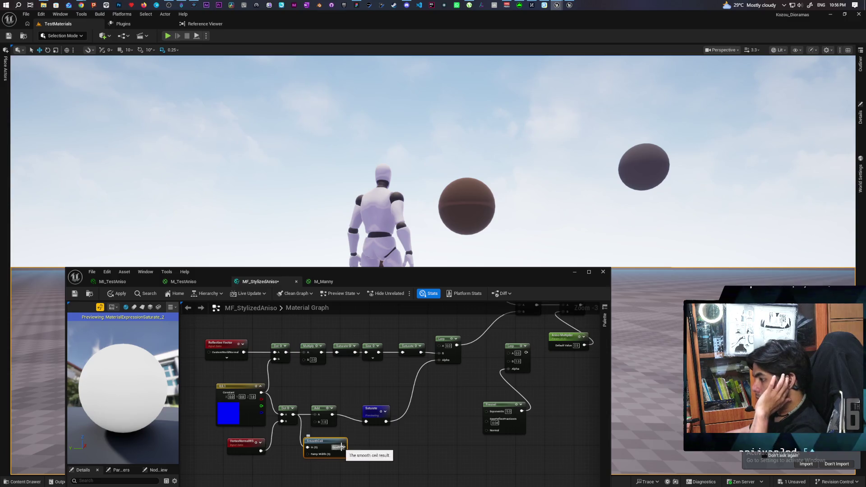
drag(342, 447, 365, 421)
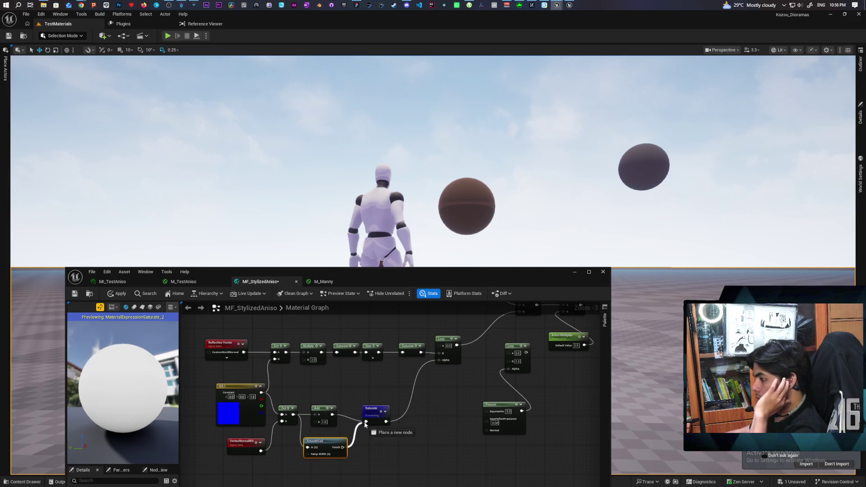
click(118, 294)
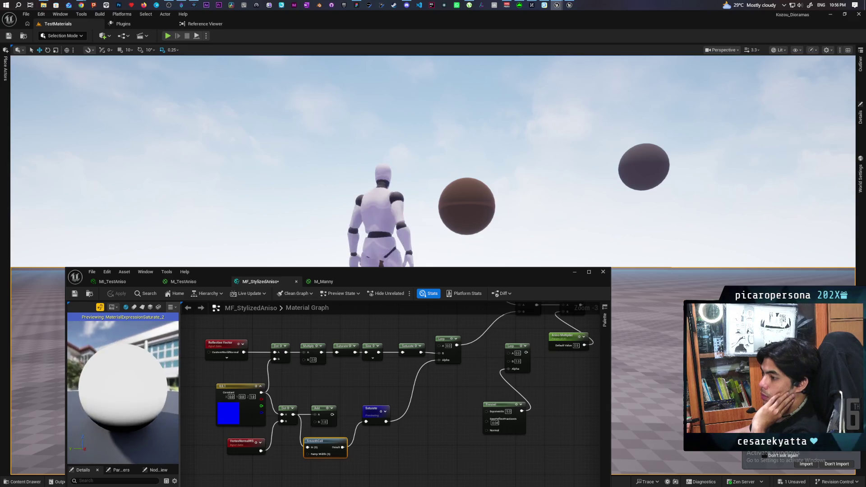
mouse_move(364, 222)
mouse_down()
mouse_move(367, 270)
mouse_move(367, 254)
mouse_up()
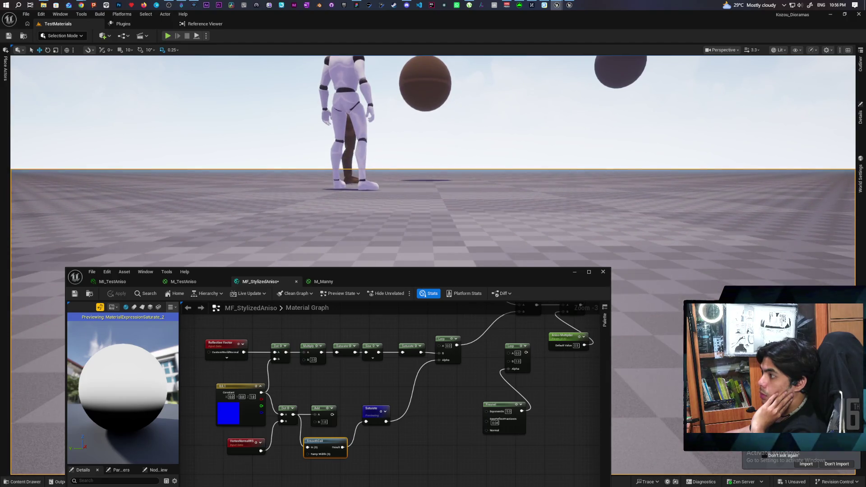
mouse_move(380, 211)
mouse_down()
mouse_move(380, 162)
mouse_move(380, 185)
mouse_up()
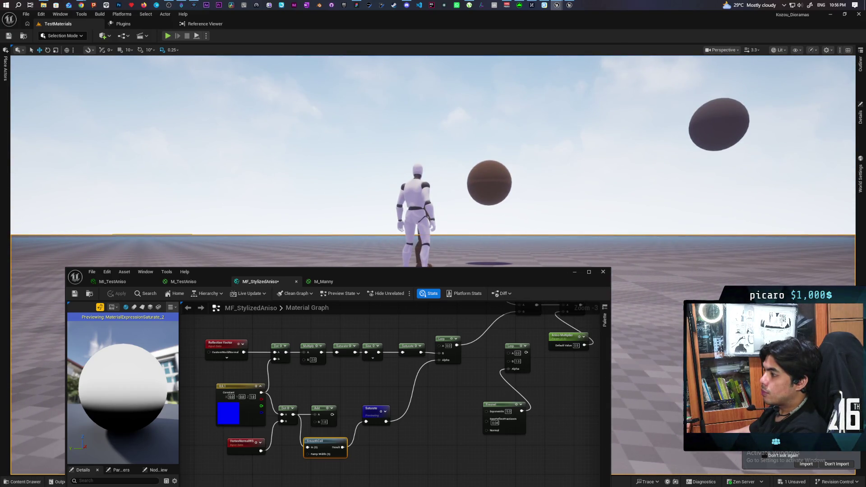
mouse_move(110, 411)
mouse_down()
mouse_move(97, 408)
mouse_move(130, 411)
mouse_up()
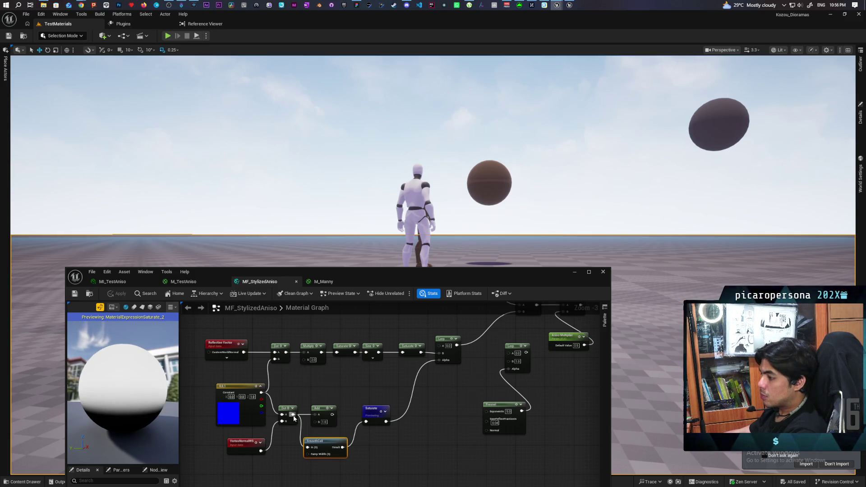
Add a Ceil node after SmoothCeil, preview it, wire it into Saturate, and apply
drag(389, 446, 389, 446)
text(ceil)
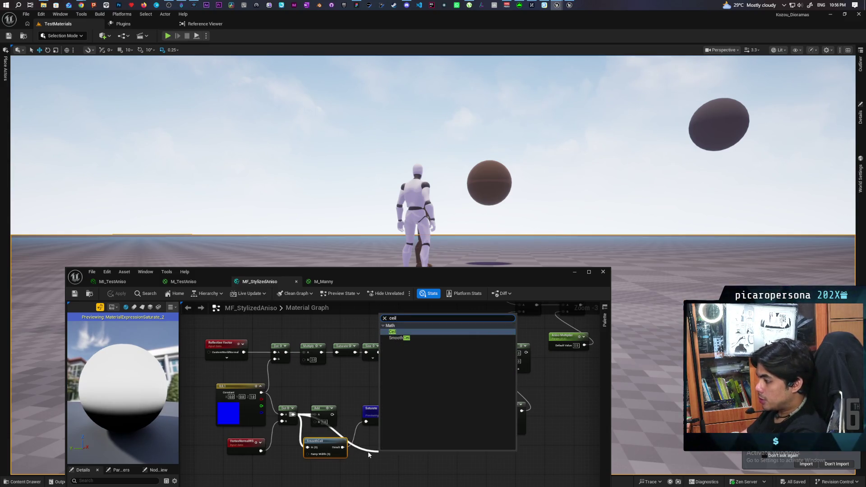
key(Return)
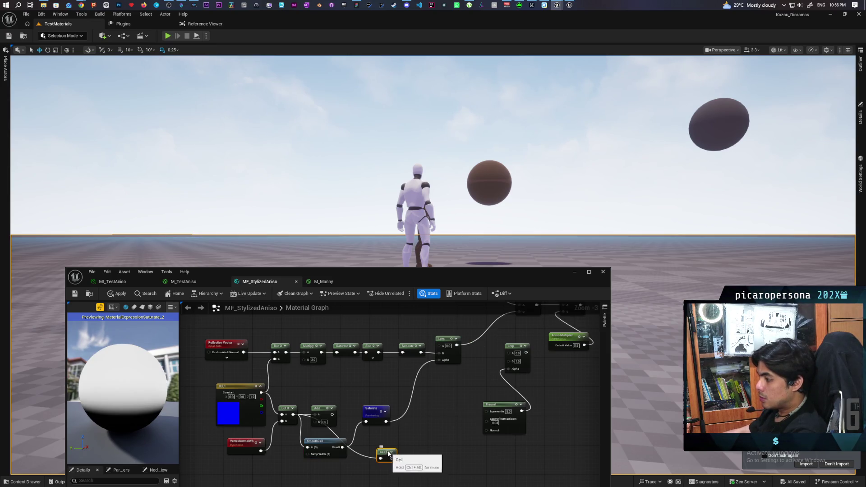
key(space)
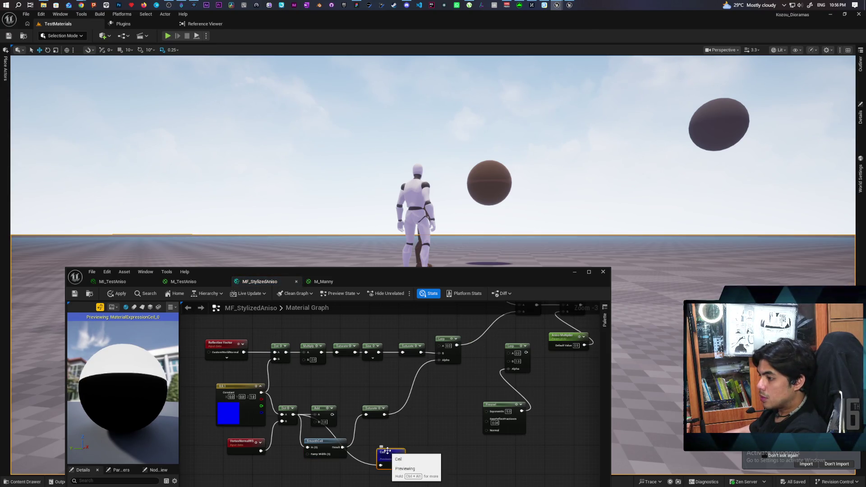
drag(155, 401, 161, 392)
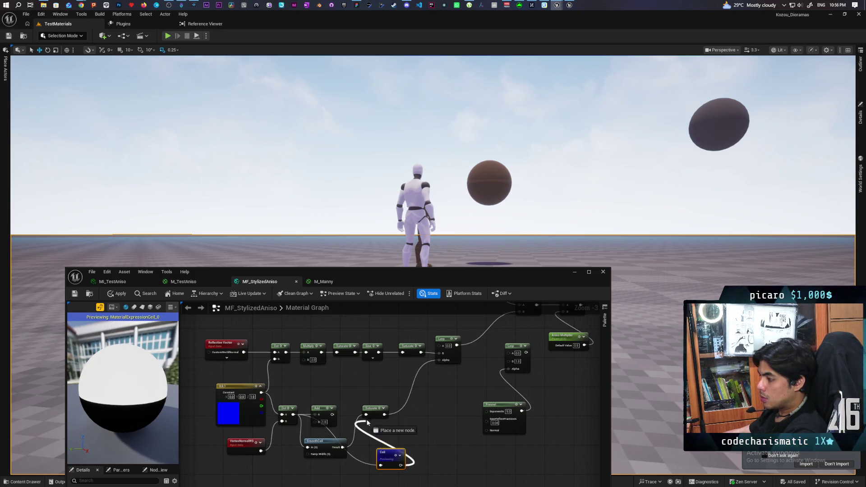
drag(369, 415, 367, 414)
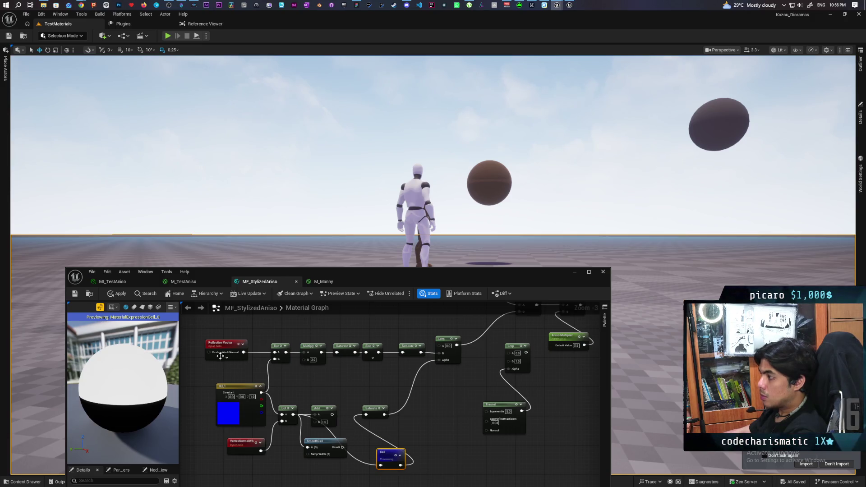
click(115, 296)
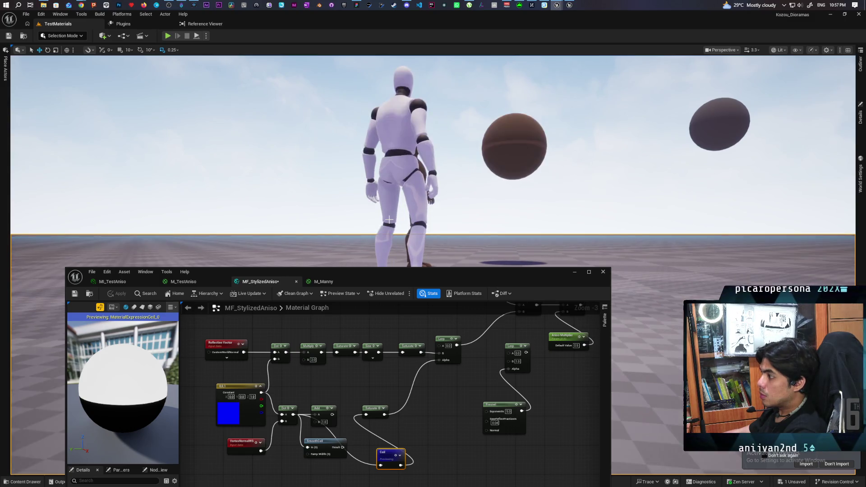
Move the material editor aside and right-click a spot in the level
scroll(389, 219, up, 3)
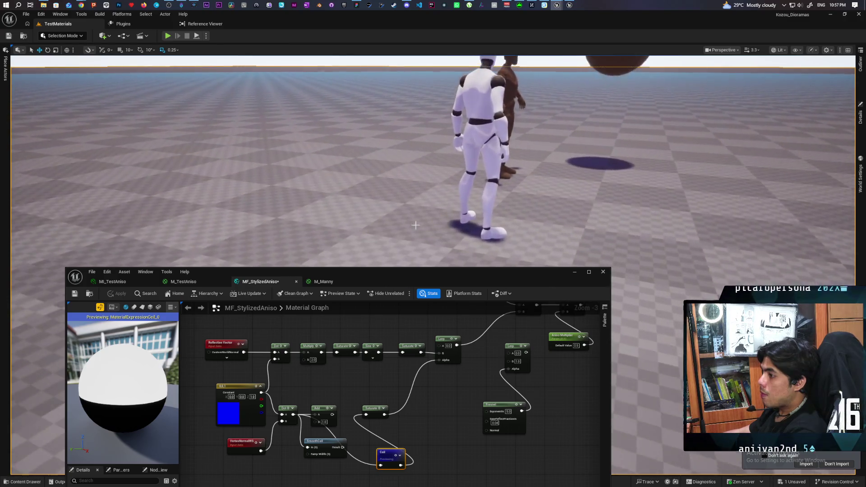
mouse_move(444, 278)
mouse_down()
mouse_move(421, 355)
mouse_move(394, 362)
mouse_up()
right_click(626, 275)
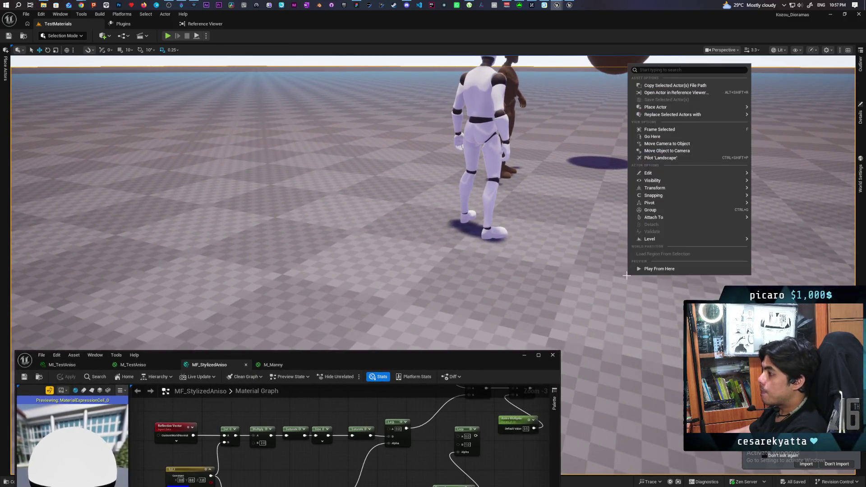
Play-test from the chosen spot, stop, and return the material editor to full view
click(646, 269)
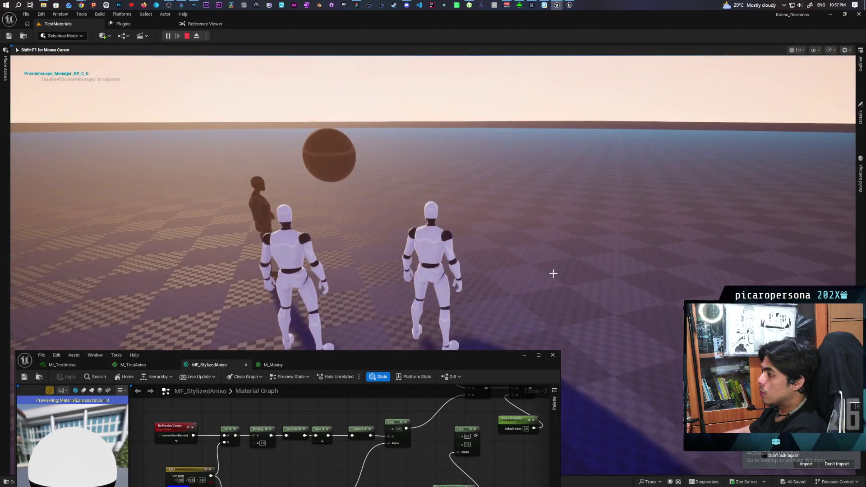
key(Escape)
mouse_move(499, 354)
mouse_down()
mouse_move(536, 203)
mouse_move(574, 146)
mouse_up()
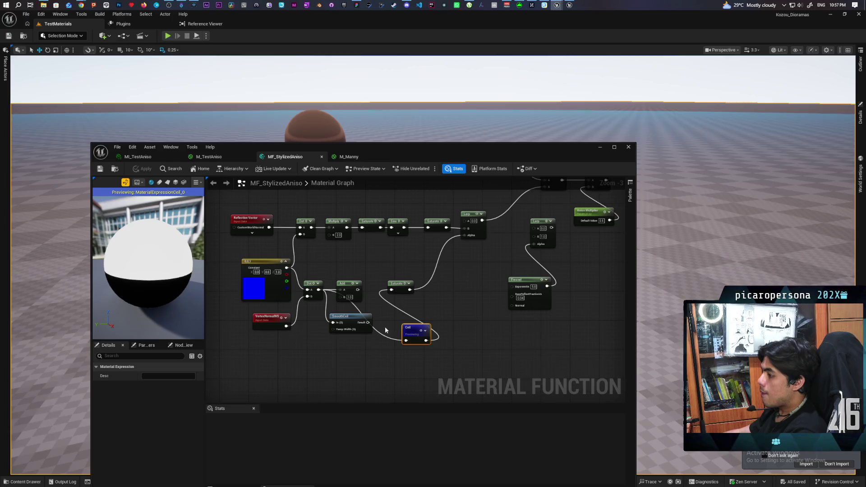
Preview the Saturate node's output on the sphere
scroll(386, 330, up, 3)
drag(359, 322, 388, 278)
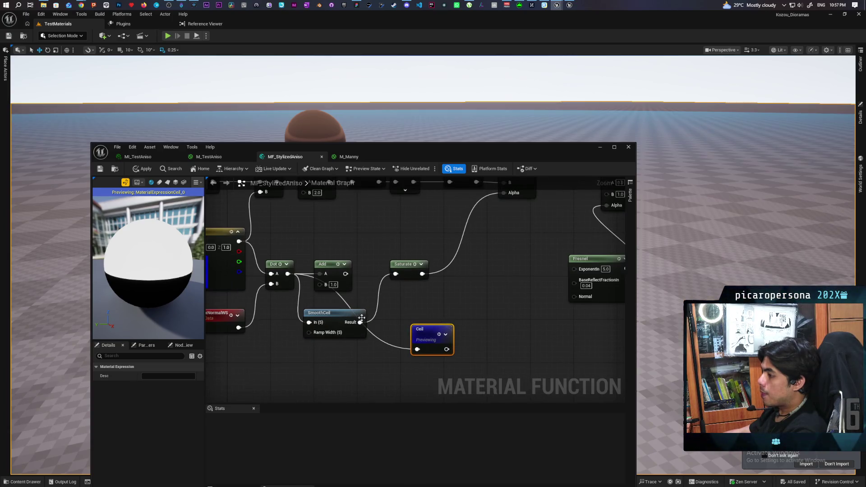
click(415, 265)
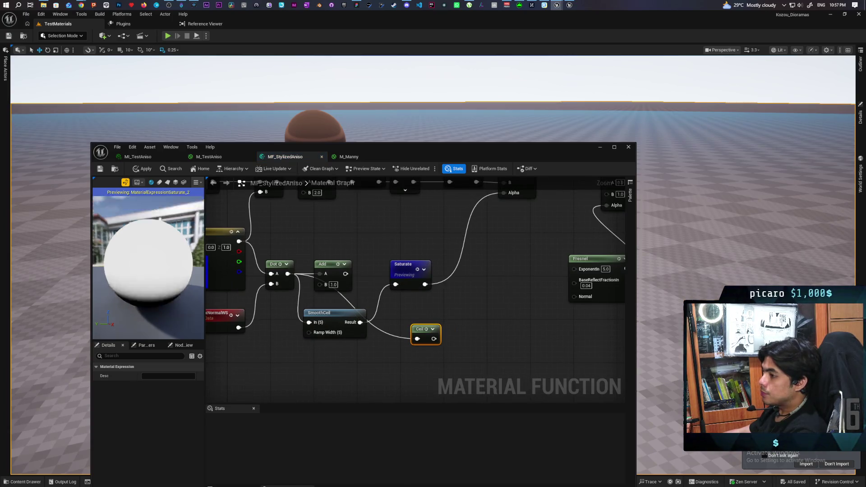
Wire a 0.5 Constant into SmoothCeil's Ramp Width and apply the material
mouse_move(320, 335)
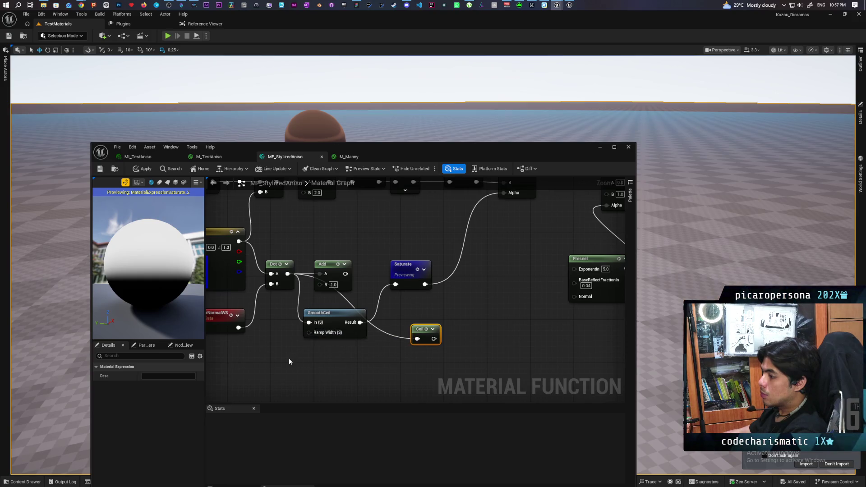
click(274, 357)
drag(308, 366, 309, 332)
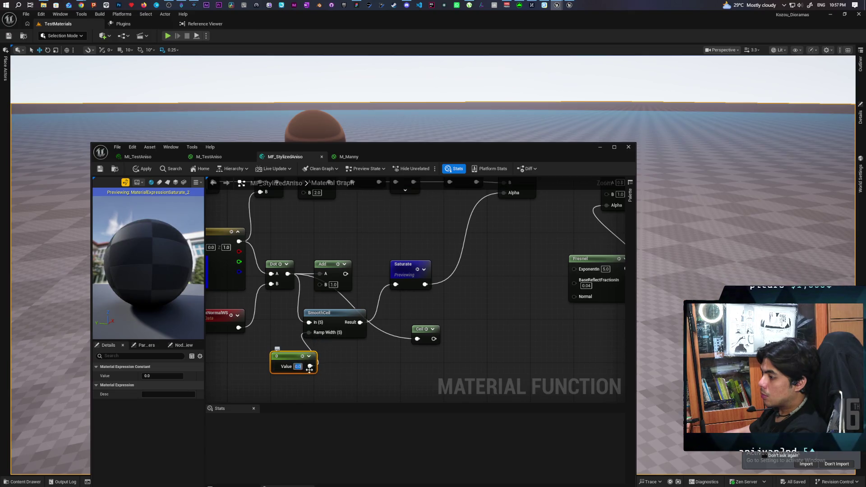
text(0.5)
key(Return)
click(366, 382)
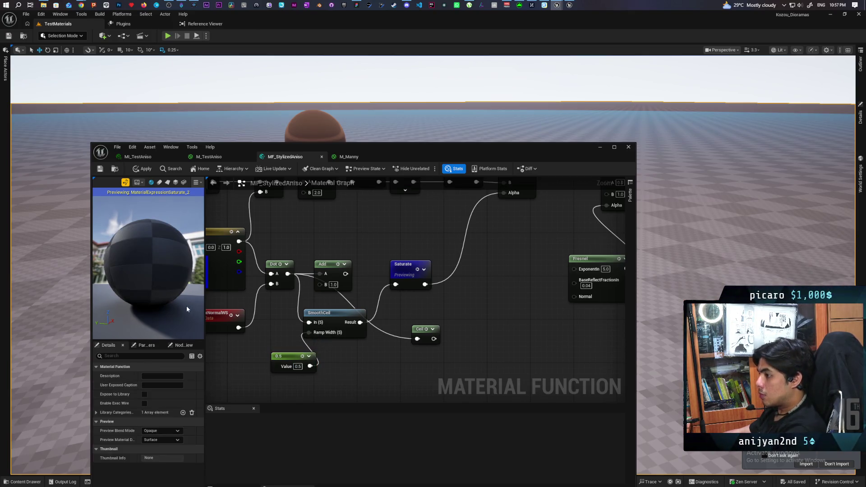
drag(182, 299, 149, 280)
mouse_move(401, 155)
mouse_down()
mouse_move(388, 244)
mouse_move(367, 286)
mouse_up()
click(116, 300)
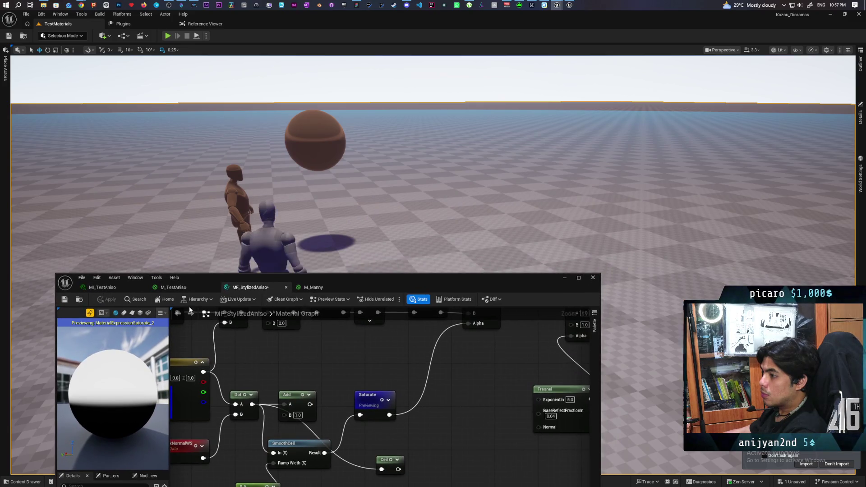
Change the Ramp Width constant to 0.25, apply, and move the editor to the screen bottom
mouse_move(312, 230)
mouse_down()
mouse_move(312, 185)
mouse_move(312, 212)
mouse_up()
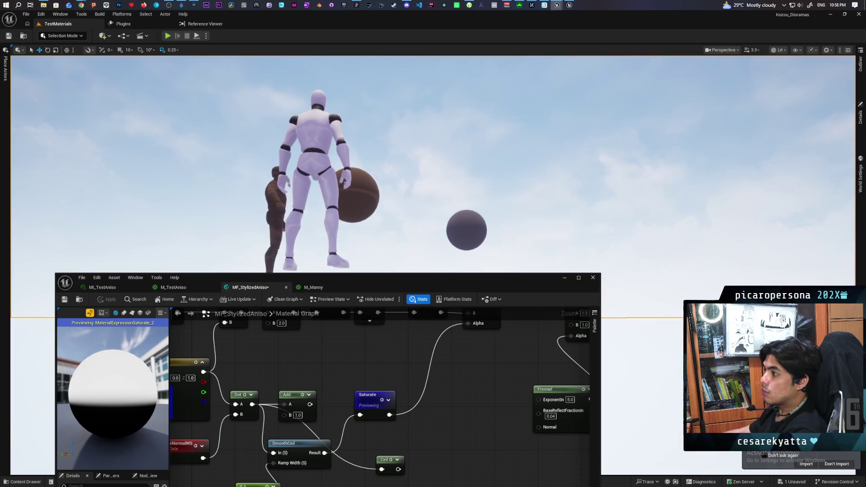
drag(250, 444, 251, 409)
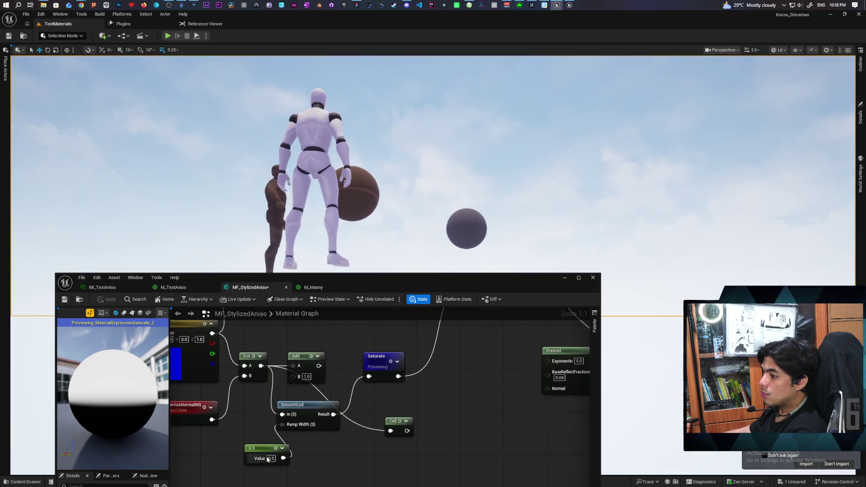
text(0.25)
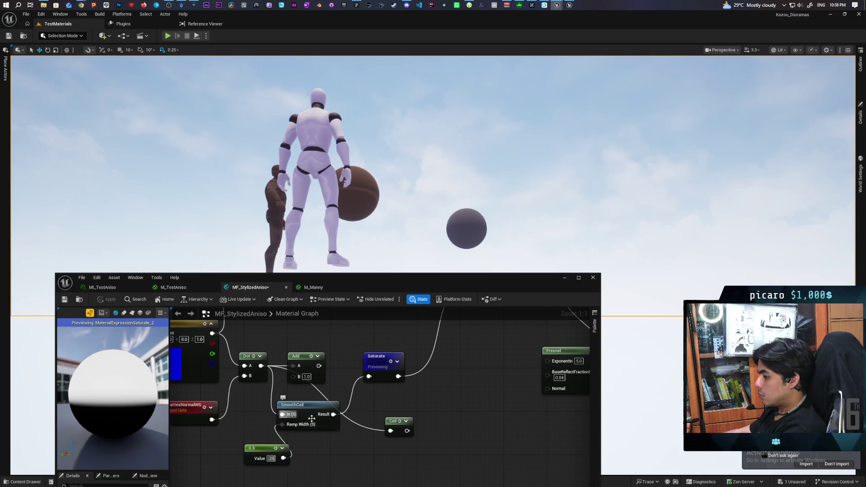
key(Return)
click(113, 302)
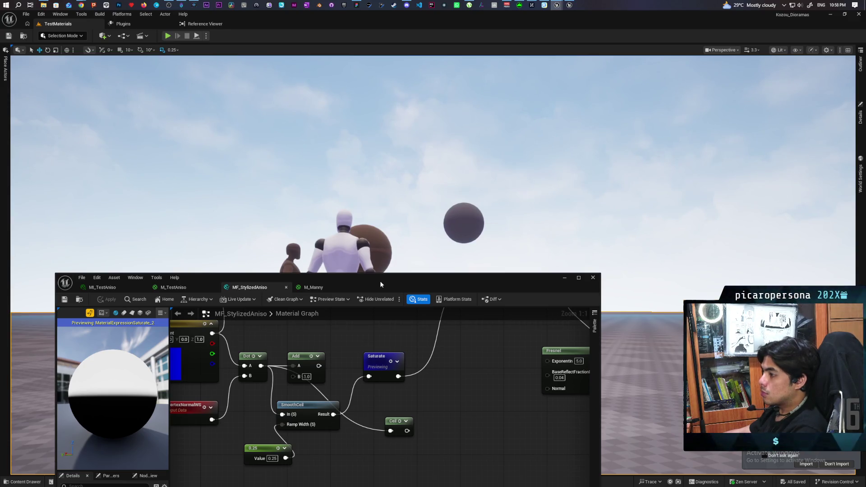
drag(384, 286, 294, 486)
right_click(461, 408)
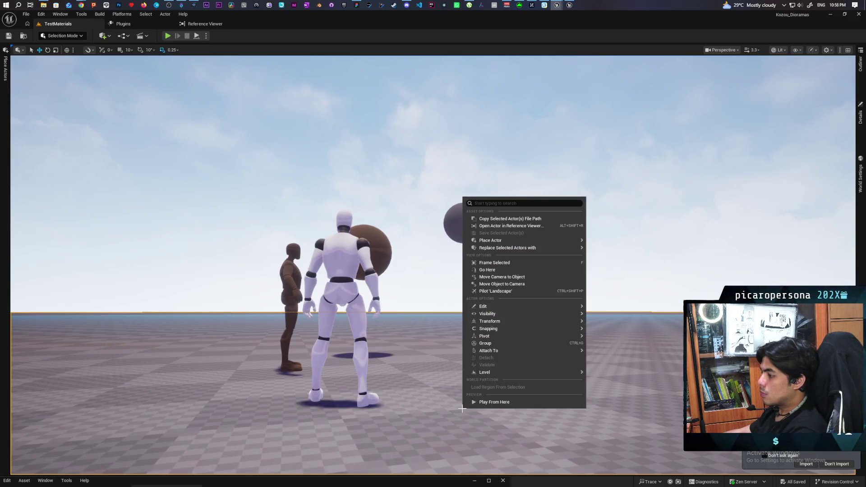
Play from a spot in the level, stop, and reposition the material editor
click(494, 402)
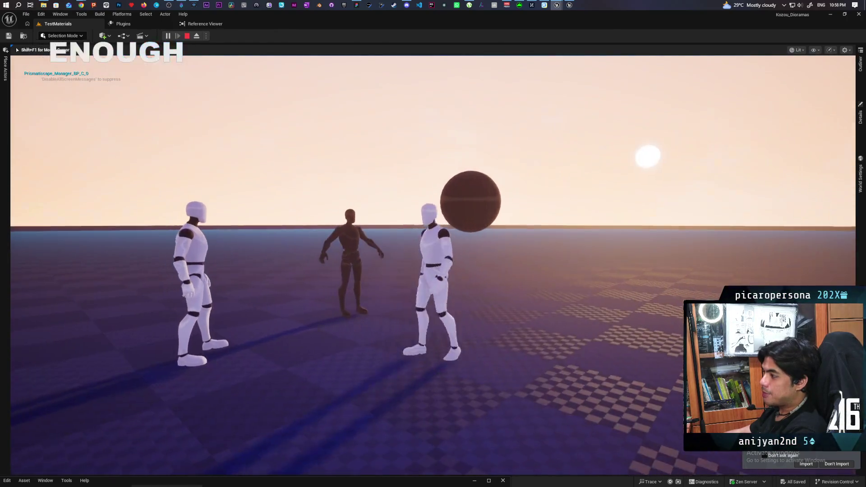
key(Escape)
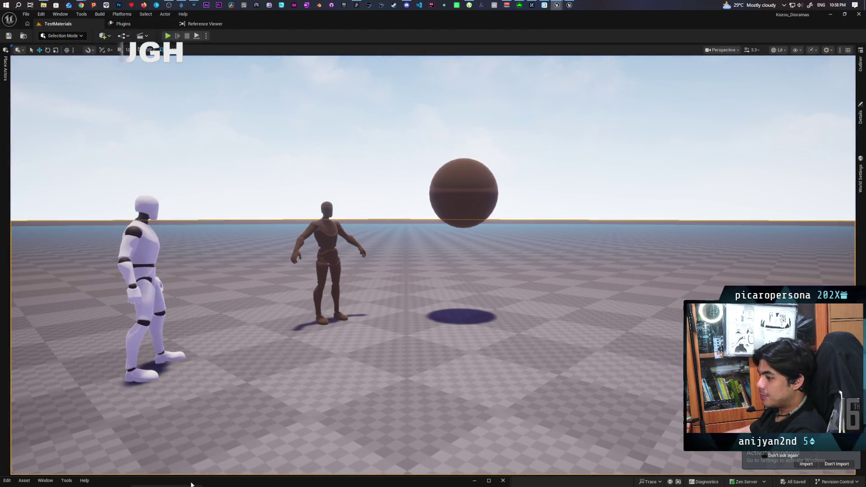
mouse_move(228, 390)
mouse_down()
mouse_move(328, 240)
mouse_move(316, 179)
mouse_up()
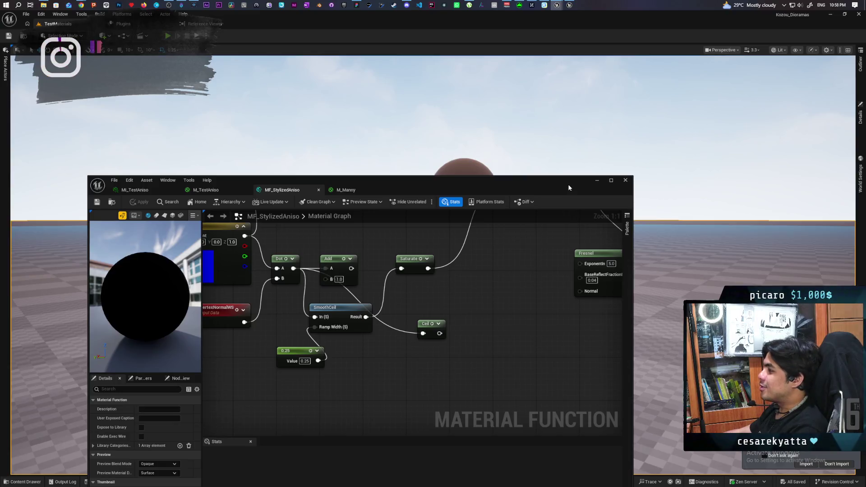
drag(541, 180, 501, 395)
scroll(433, 223, up, 5)
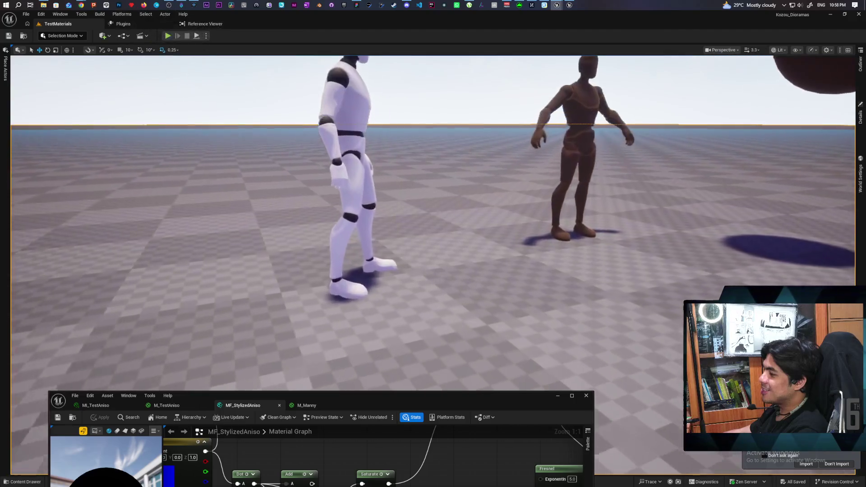
scroll(433, 223, down, 5)
scroll(432, 223, up, 3)
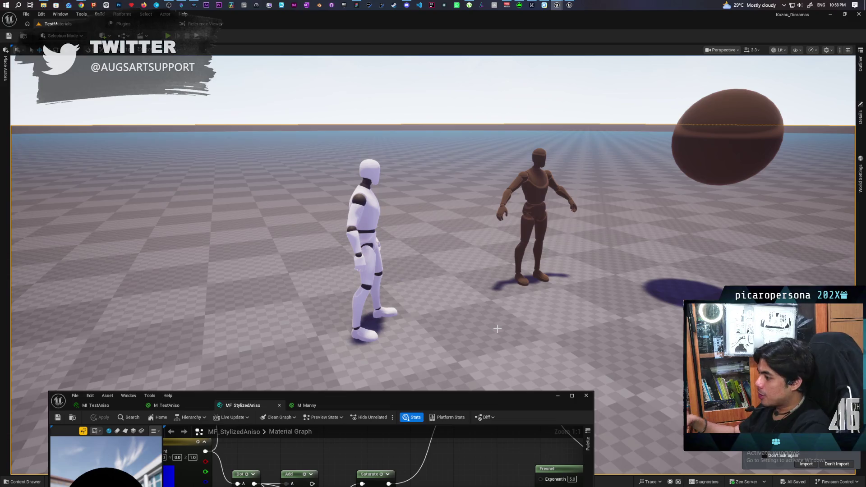
Minimize the material editor and start Play From Here at another spot
drag(428, 396, 453, 134)
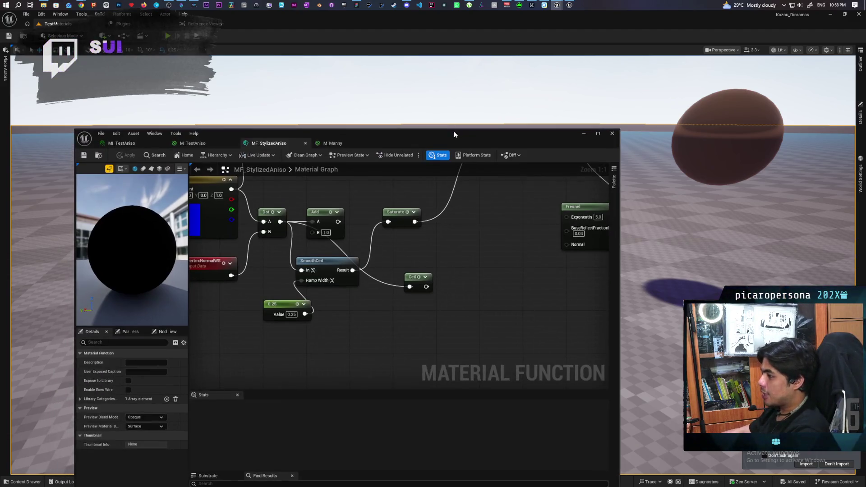
click(588, 133)
right_click(495, 333)
click(532, 333)
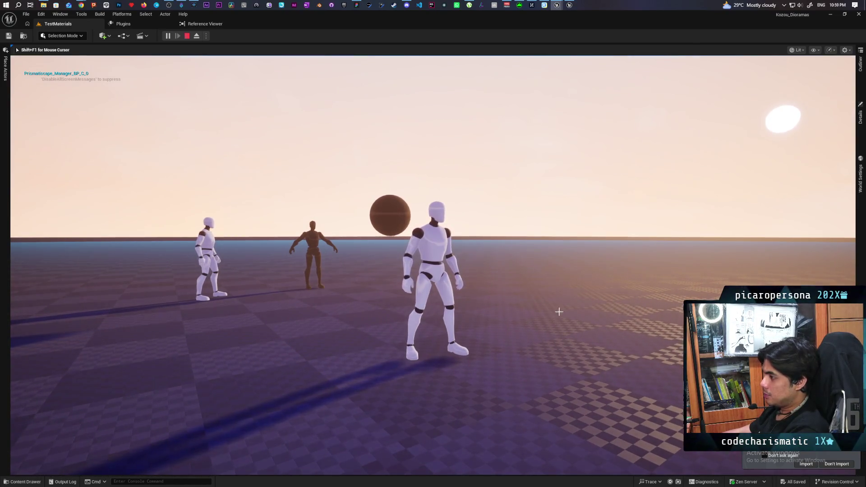
Stop the play session and bring the MF_StylizedAniso editor forward
key(Escape)
mouse_move(569, 6)
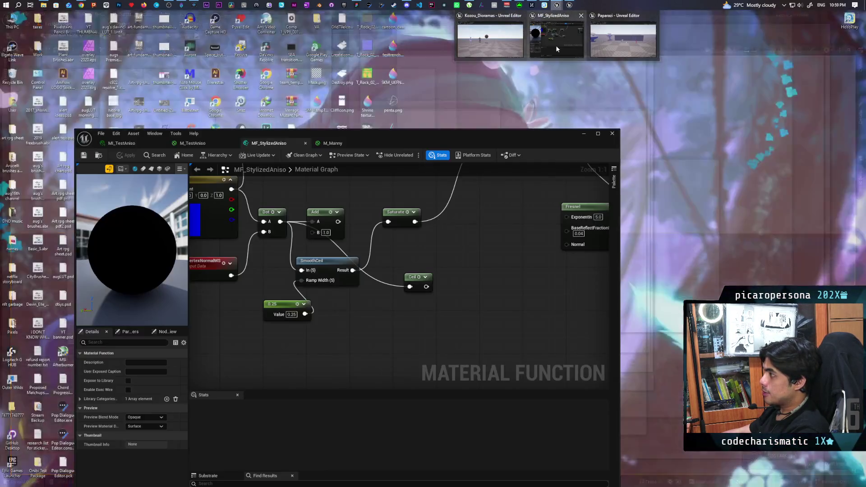
click(555, 32)
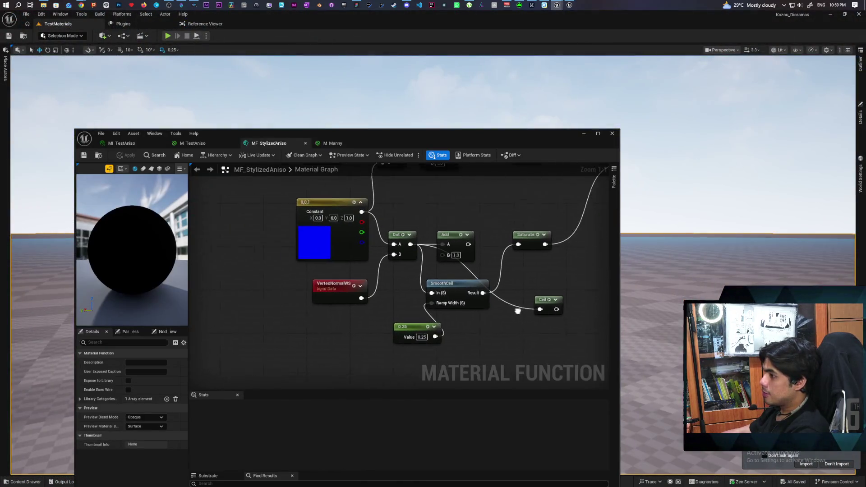
Add a SkyAtmosphereLightDirection node beside the blue Constant, apply, and minimize the editor
right_click(298, 300)
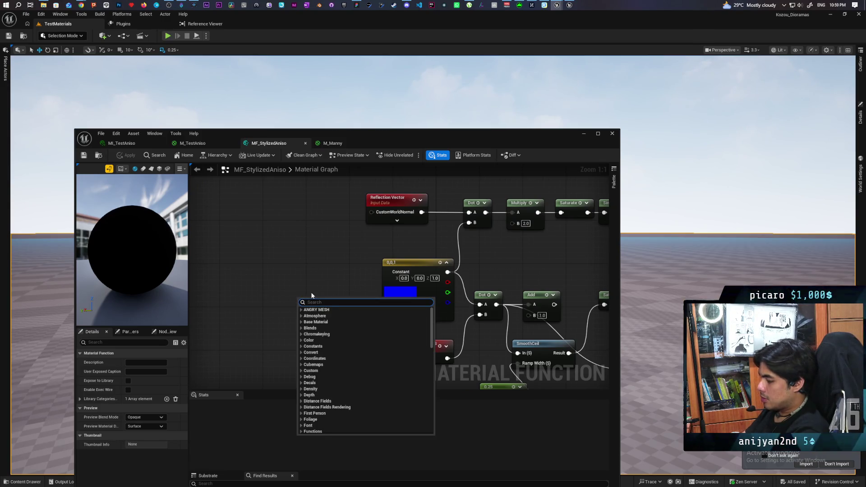
text(directi)
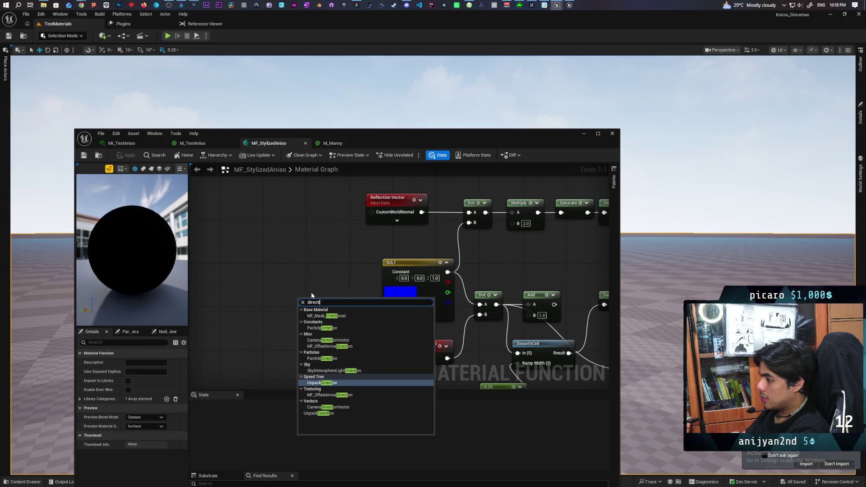
text(onal)
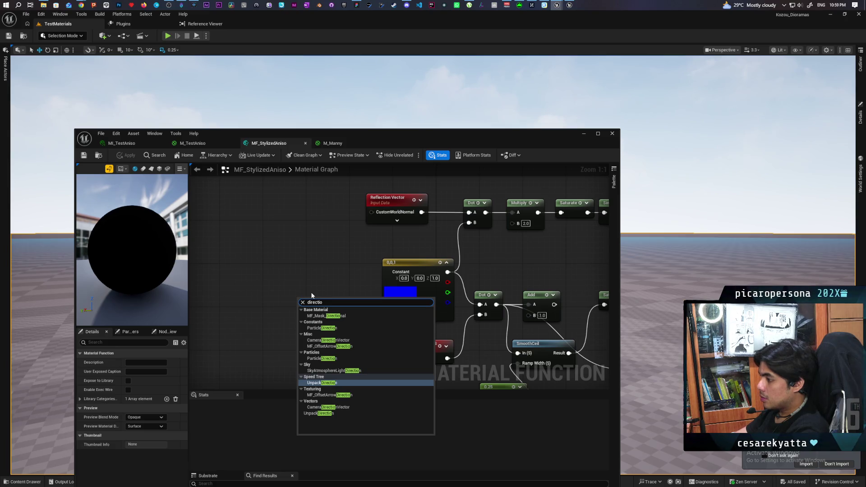
click(342, 370)
drag(354, 314, 327, 330)
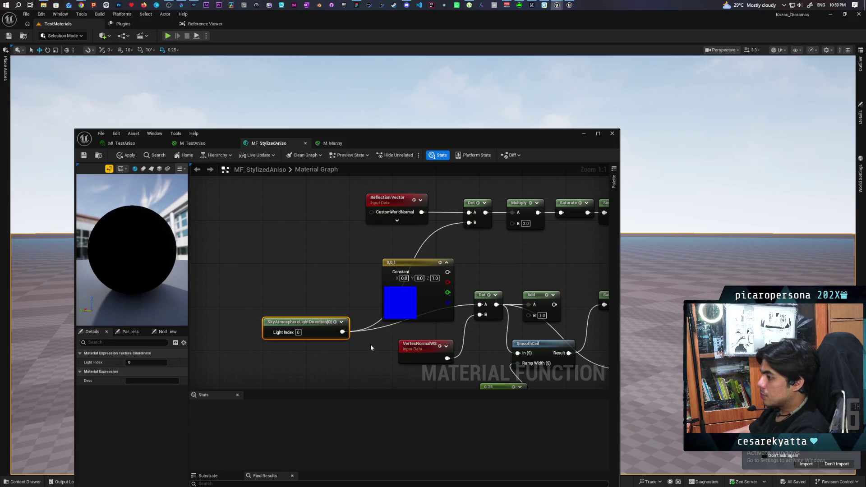
click(127, 155)
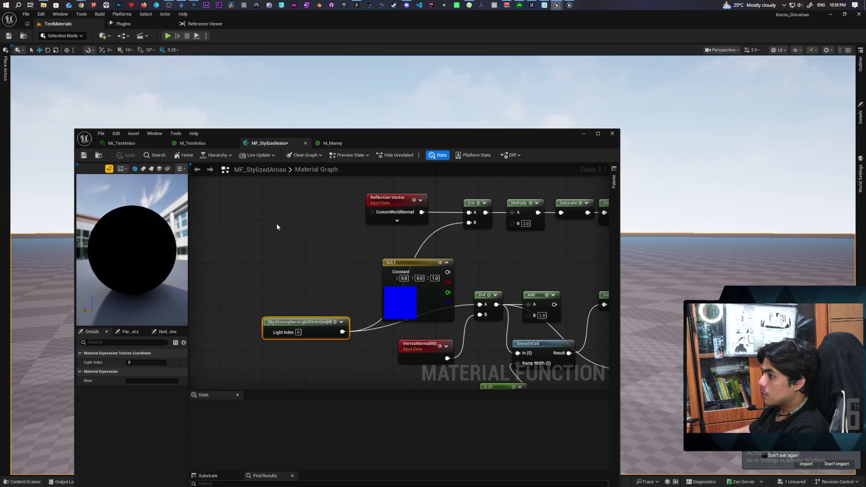
click(584, 134)
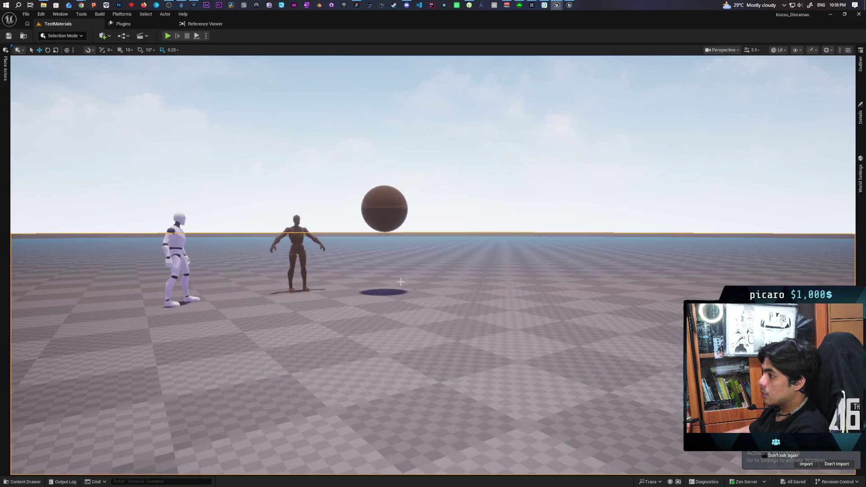
right_click(283, 317)
click(329, 313)
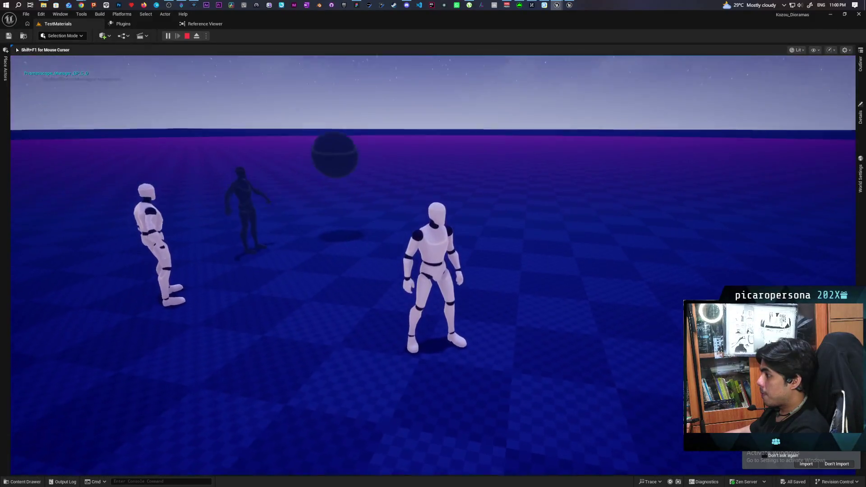
key(w)
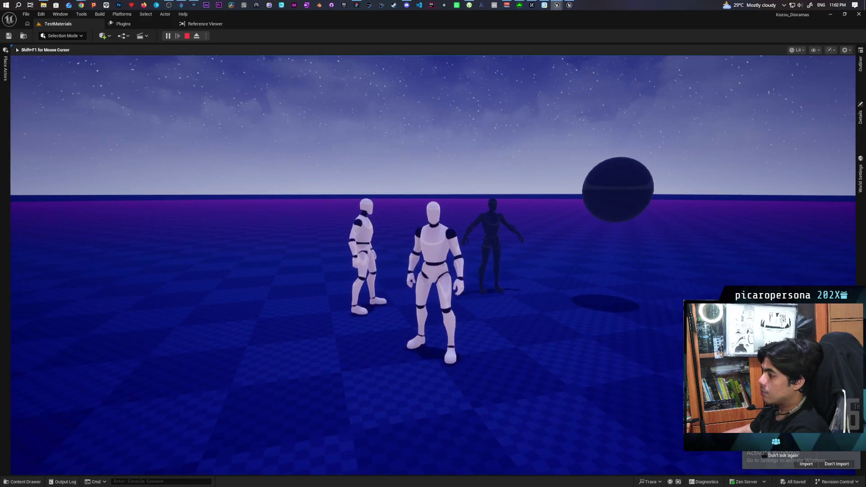
key(Escape)
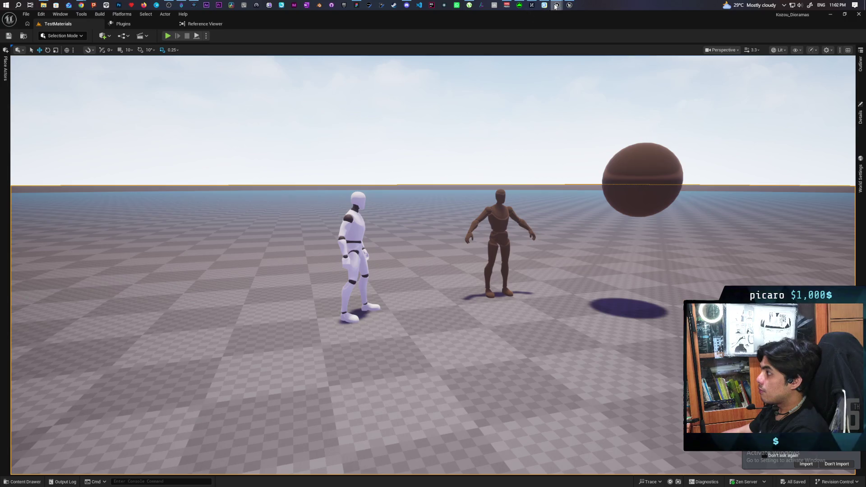
Bring up the MF_StylizedAniso window, open BP_ThirdPersonCharacter from the Content Drawer, and arrange the editors
mouse_move(556, 6)
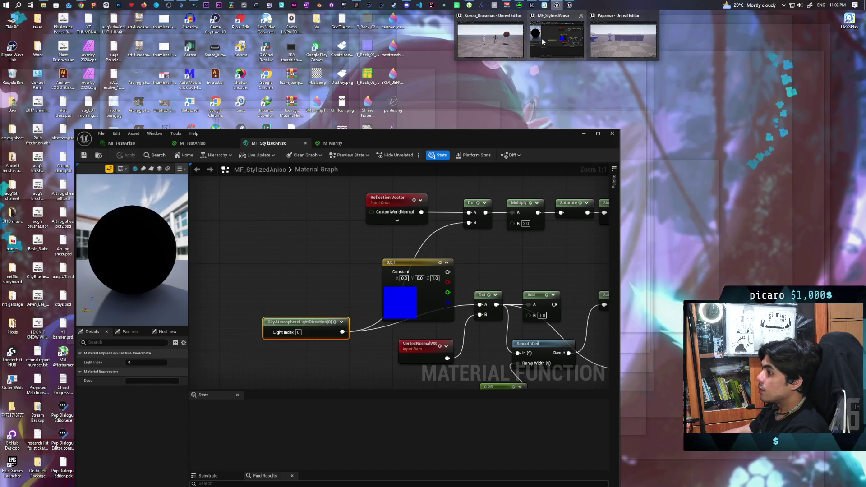
click(542, 39)
click(191, 423)
mouse_move(591, 68)
mouse_down()
mouse_move(427, 369)
mouse_move(438, 338)
mouse_up()
click(370, 243)
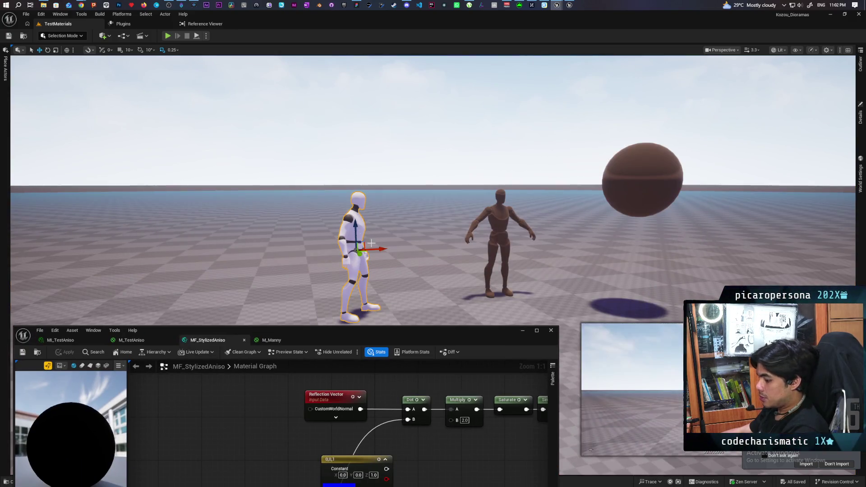
key(ctrl+space)
mouse_move(377, 334)
mouse_down()
mouse_move(424, 341)
mouse_move(424, 417)
mouse_move(515, 237)
mouse_move(579, 160)
mouse_up()
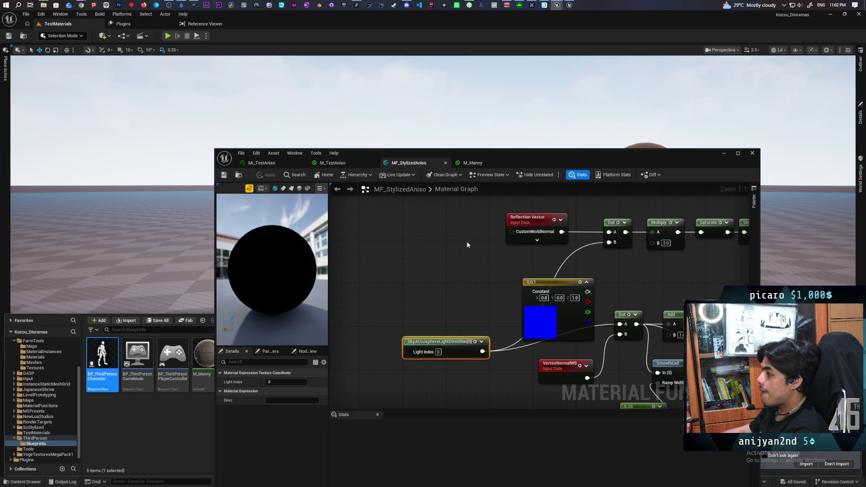
drag(615, 159, 580, 107)
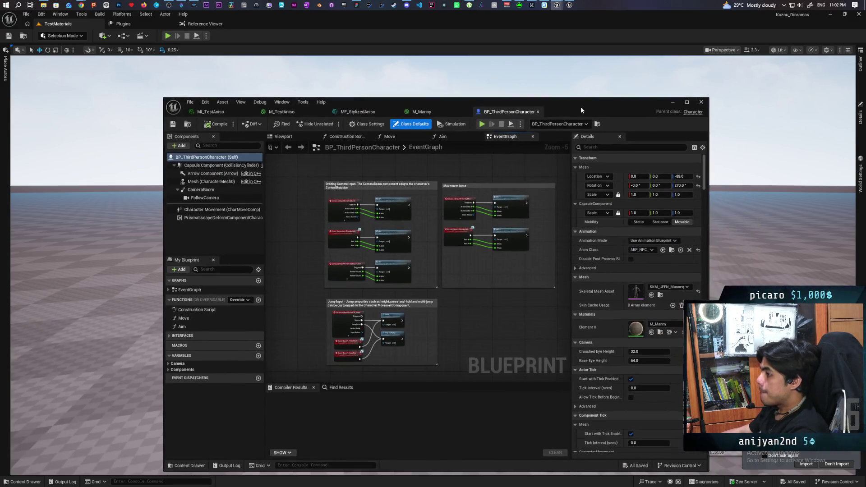
Select the Mesh component and expand its Custom Primitive Data colour entries
click(194, 181)
scroll(591, 311, down, 15)
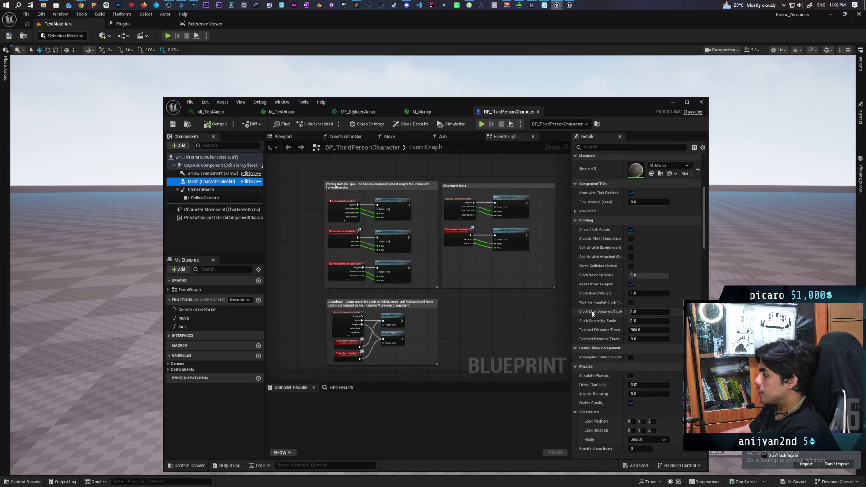
scroll(593, 310, down, 15)
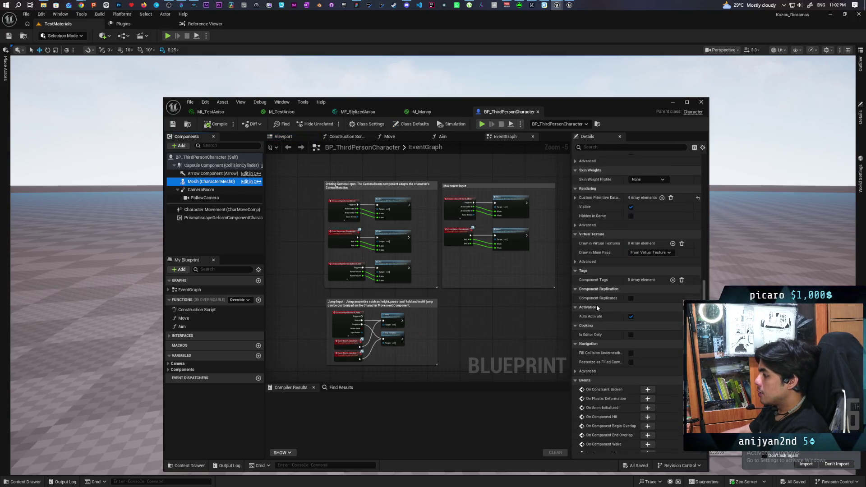
scroll(595, 305, up, 5)
click(575, 231)
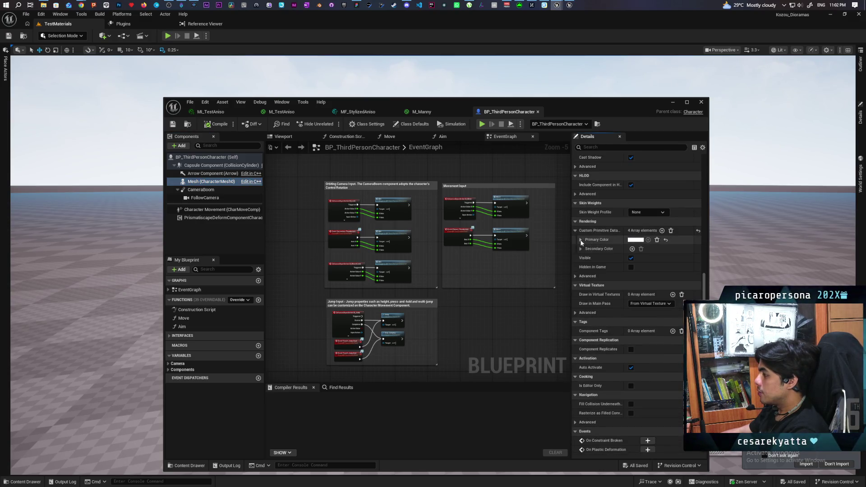
Set Primary Color to grey (0.536458) and compile the character blueprint
click(635, 240)
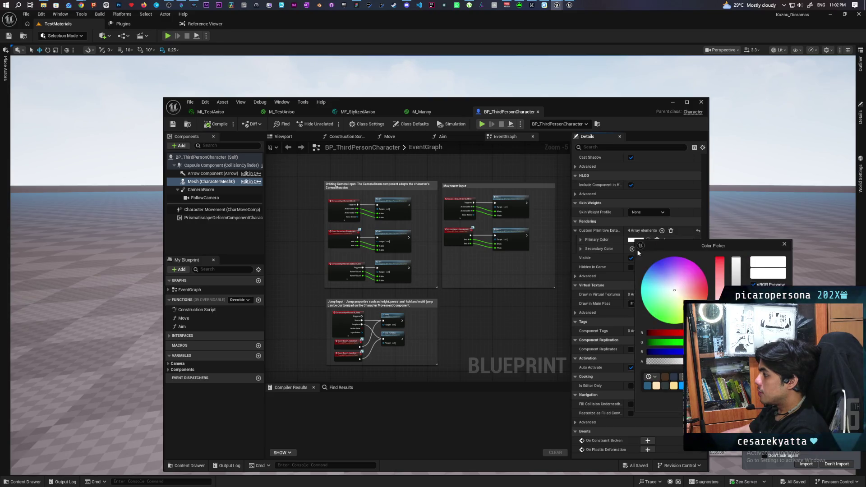
drag(735, 268, 736, 280)
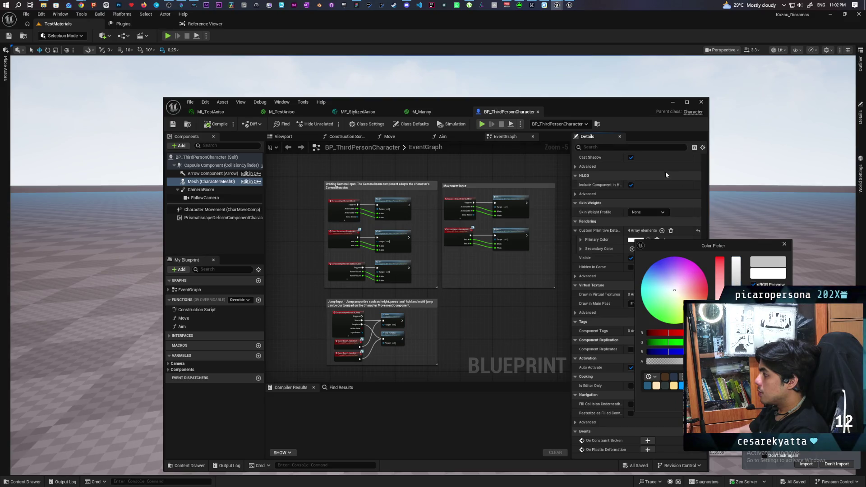
click(539, 111)
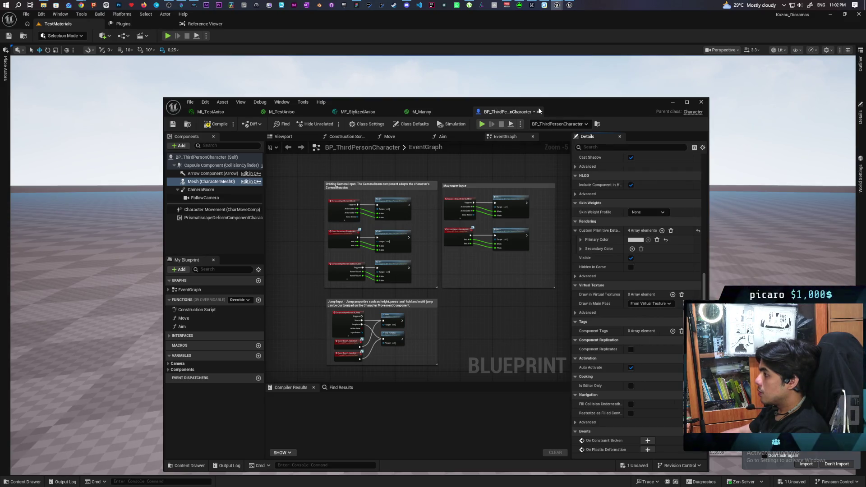
click(173, 124)
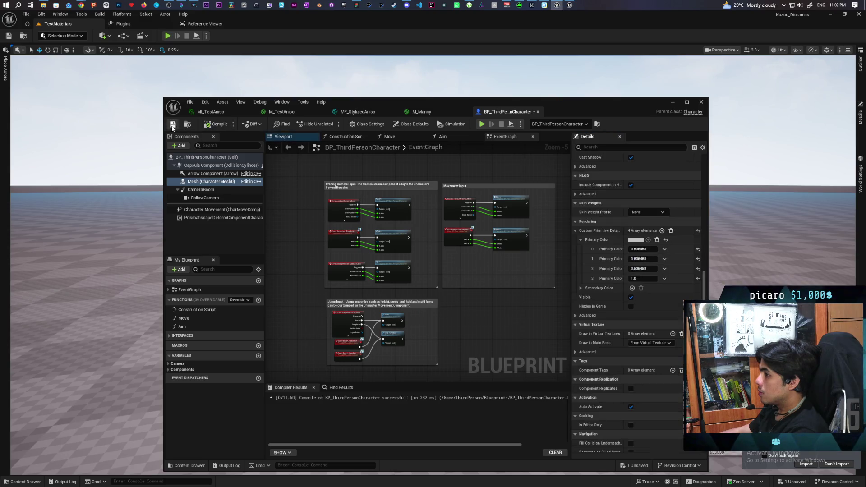
mouse_move(604, 112)
mouse_down()
mouse_move(435, 359)
mouse_move(437, 433)
mouse_up()
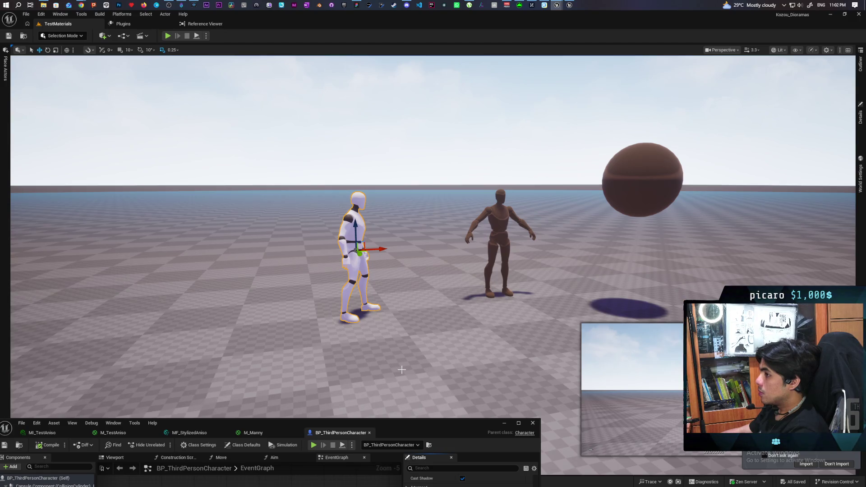
Play-test the grey character from a spot in the TestMaterials level, then stop
right_click(421, 136)
click(444, 341)
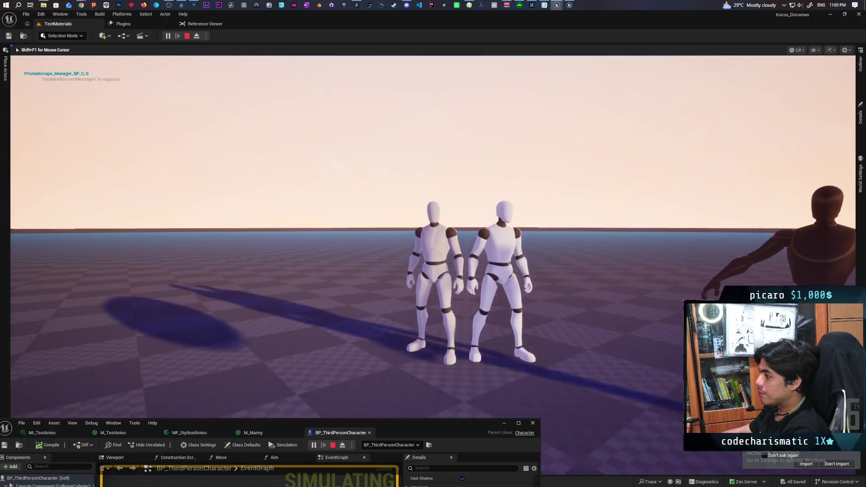
key(Escape)
drag(402, 429, 446, 181)
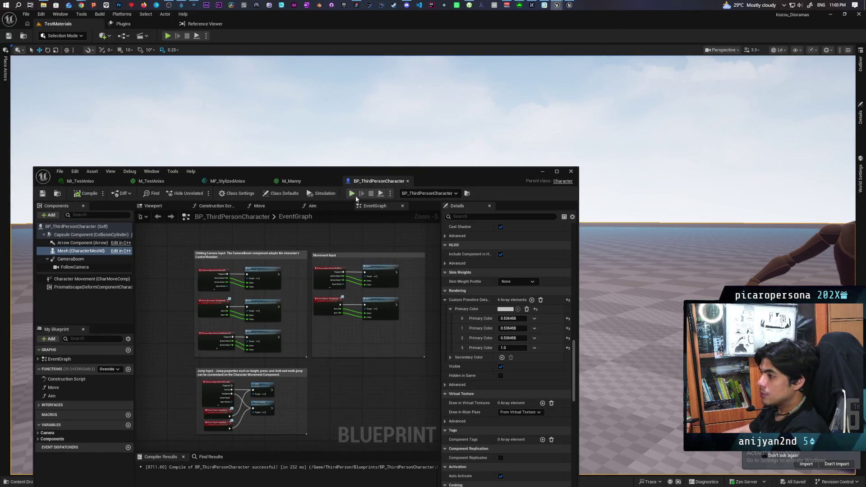
Run a second play-test walking the character forward, then bring the blueprint editor back up
drag(453, 176, 373, 388)
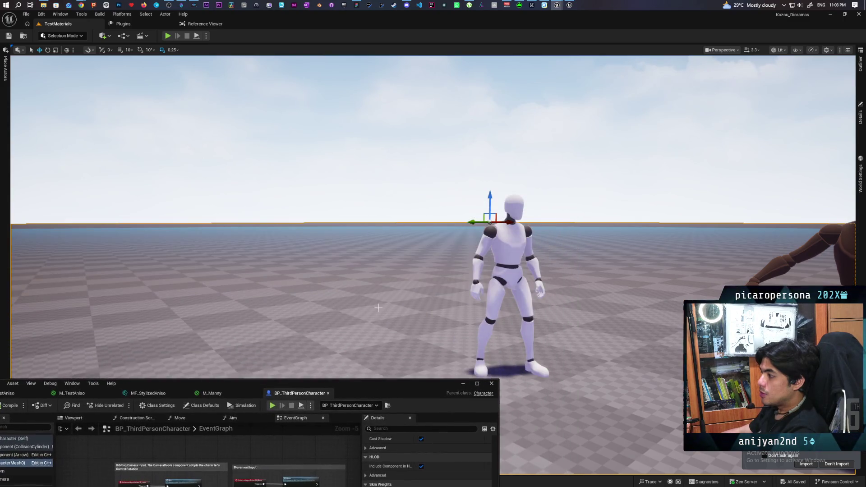
right_click(390, 297)
click(392, 296)
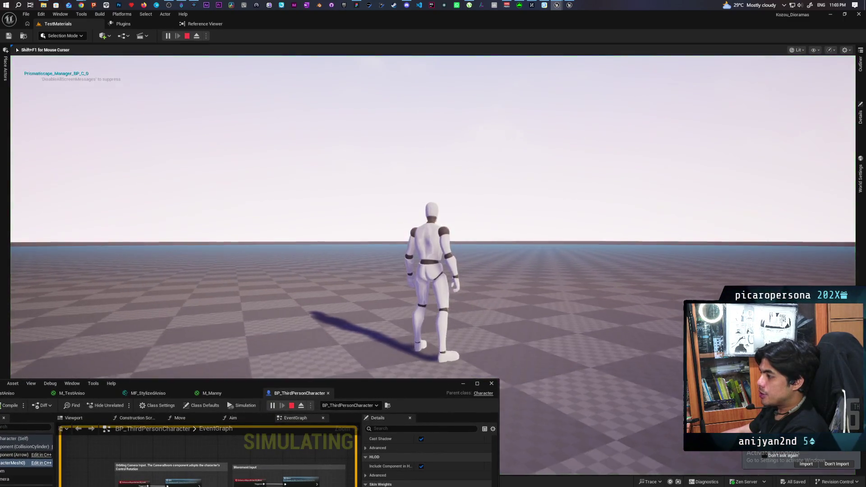
key(w)
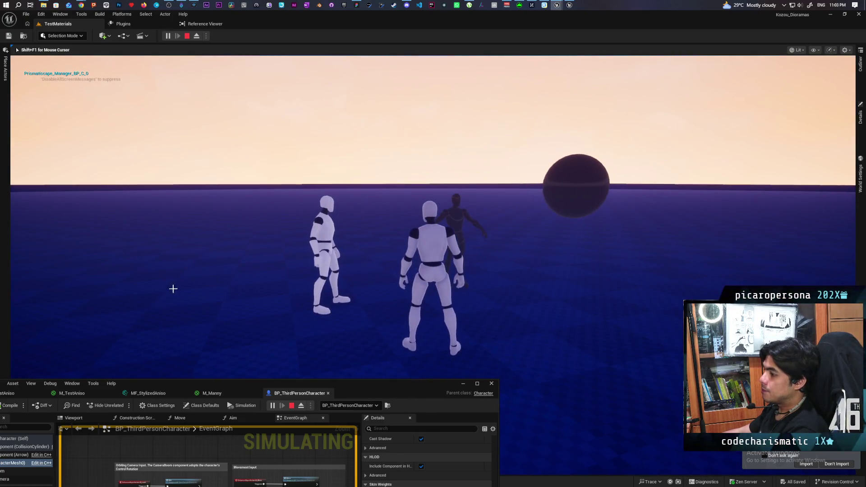
key(Escape)
mouse_move(393, 382)
mouse_down()
mouse_move(393, 339)
mouse_move(470, 130)
mouse_move(475, 139)
mouse_up()
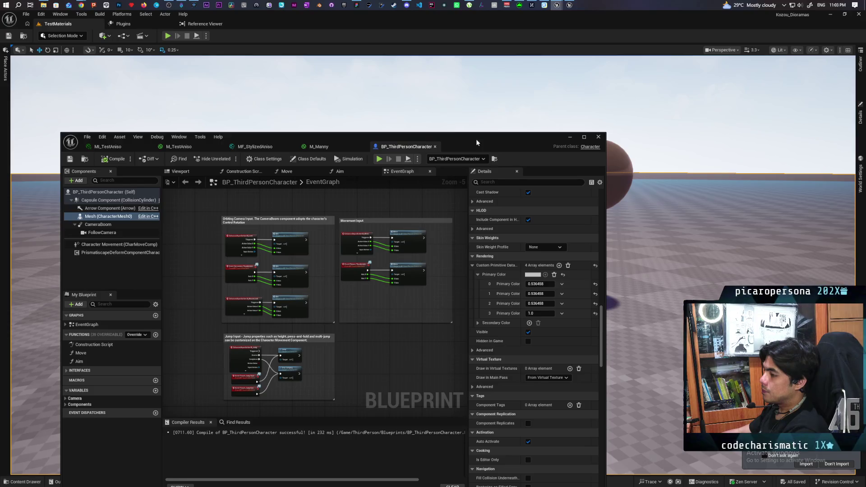
Change Primary Color to blue (0.091956, 0.164632, 0.536458) and play-test the blue mannequin
click(535, 275)
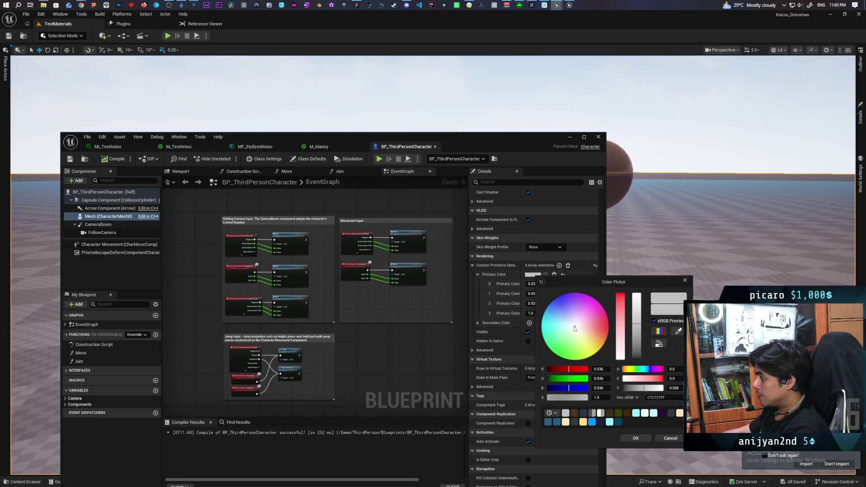
click(626, 438)
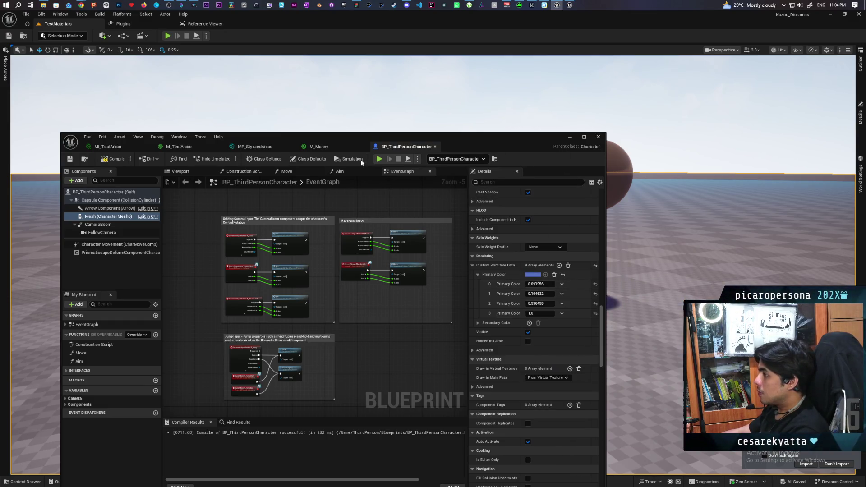
click(570, 137)
right_click(310, 405)
click(347, 398)
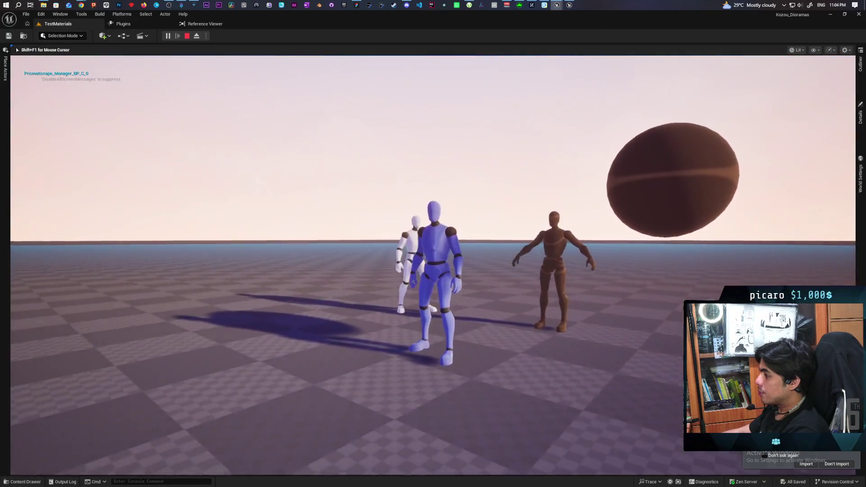
key(Escape)
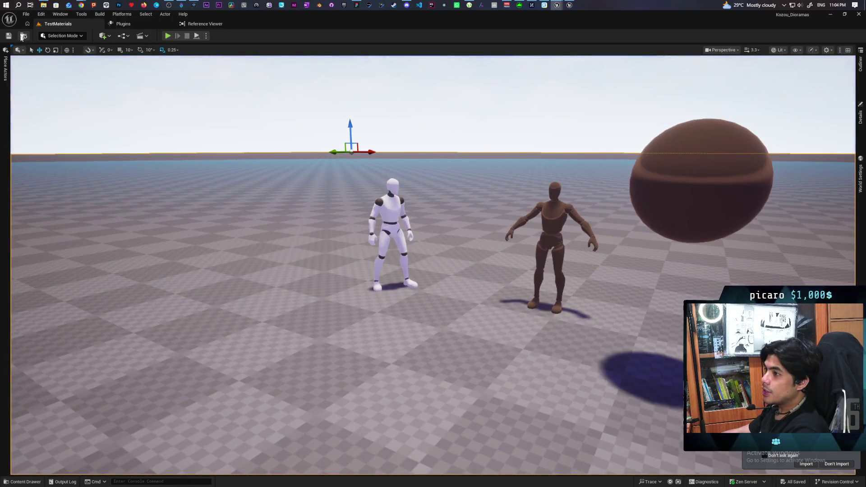
Open the Farmlands level and start a play-test from the grass near the pond
click(23, 37)
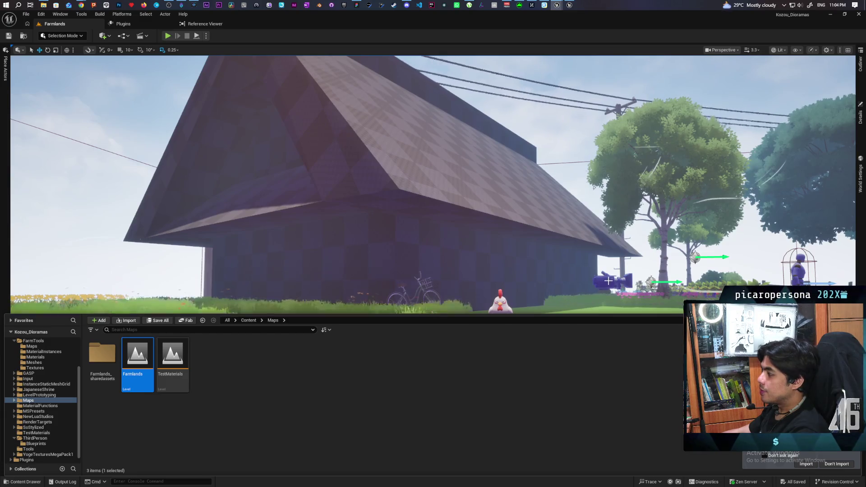
drag(578, 306, 578, 253)
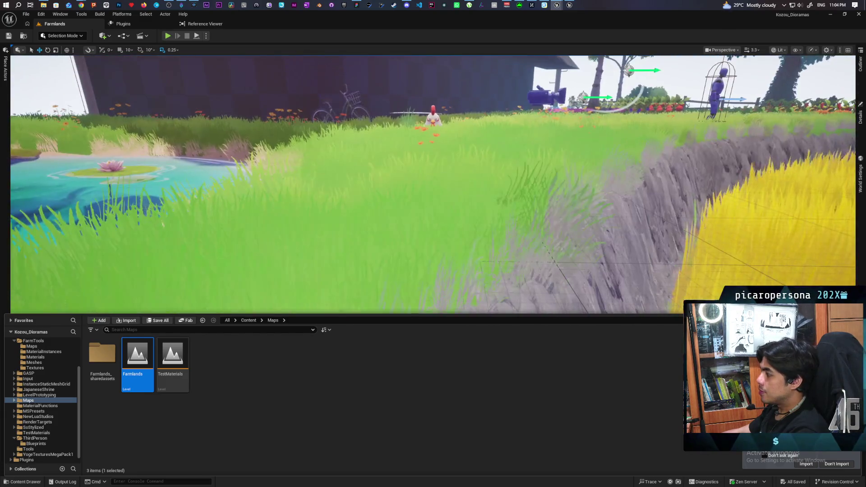
right_click(450, 195)
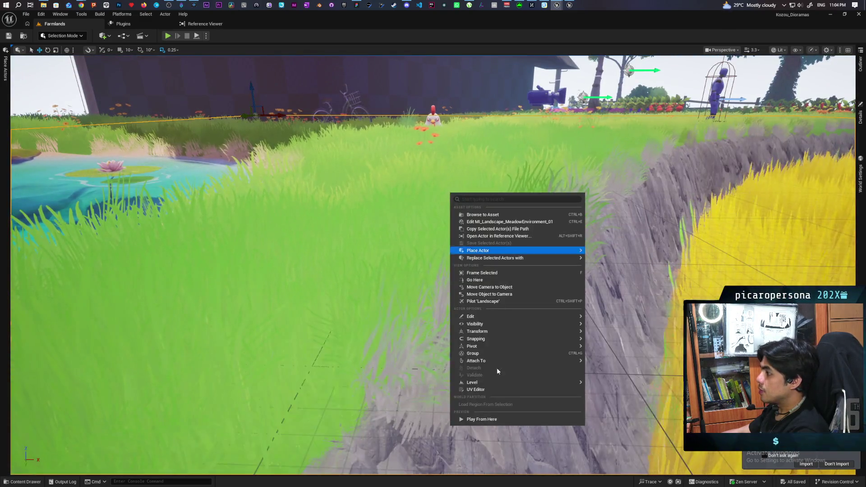
click(485, 419)
Run the blue character across the grass and along the barn, then stop and reopen Maps
key(w)
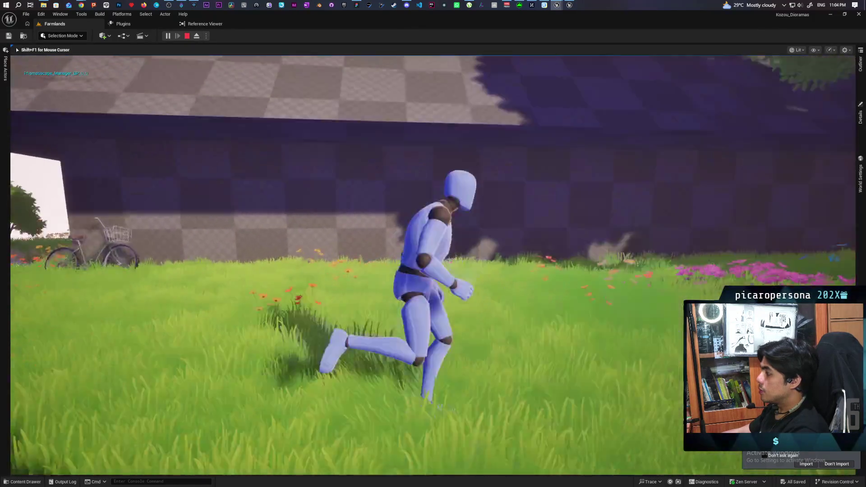
key(w)
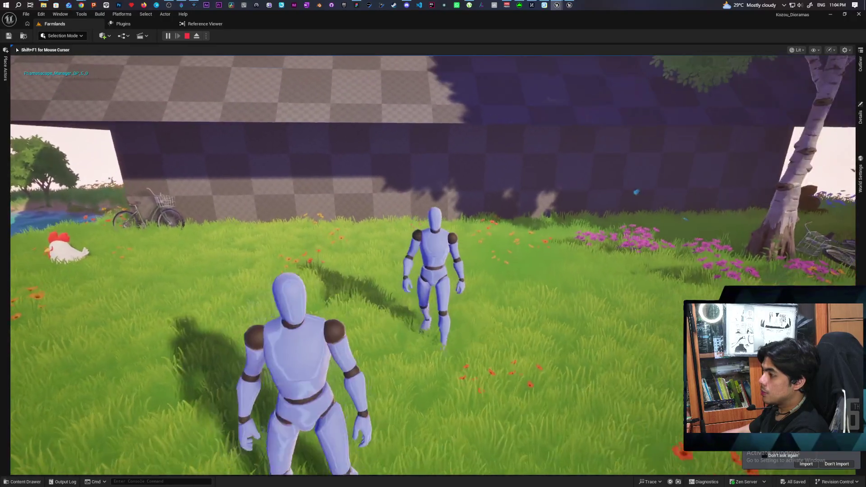
key(w)
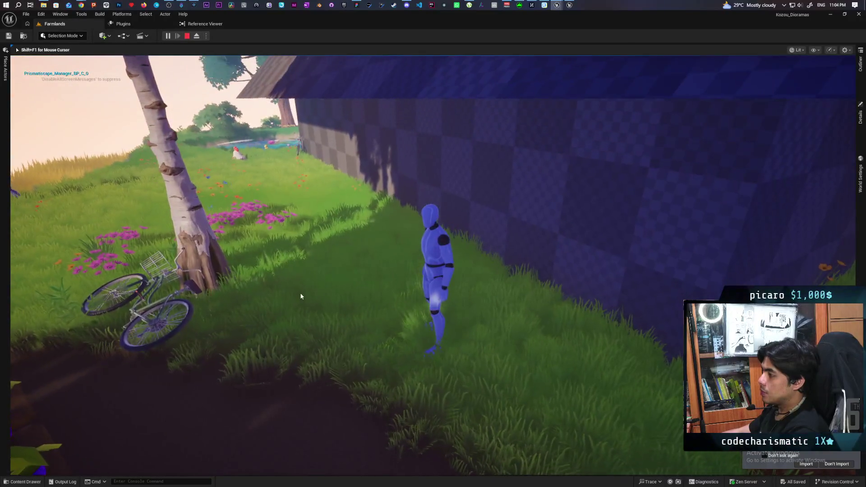
key(Escape)
click(23, 481)
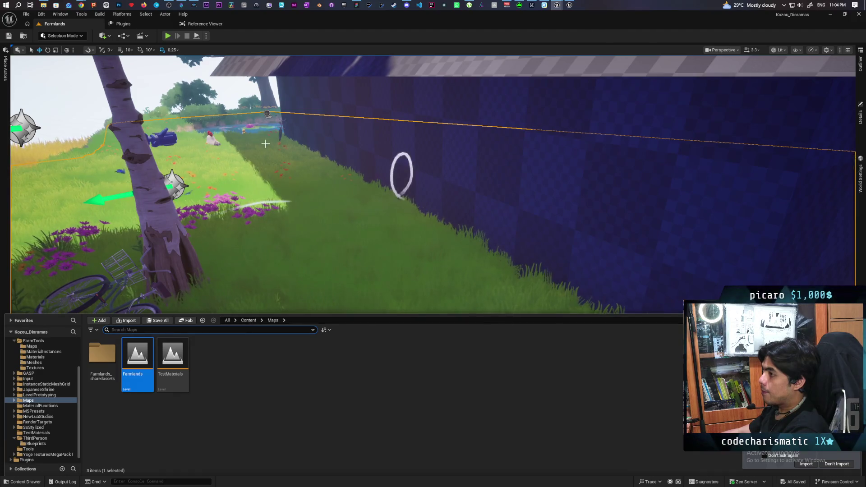
Set BP_ThirdPersonCharacter's Primary Color to deep blue (0.0, 0.046836, 0.286458), then compile and save
mouse_move(556, 6)
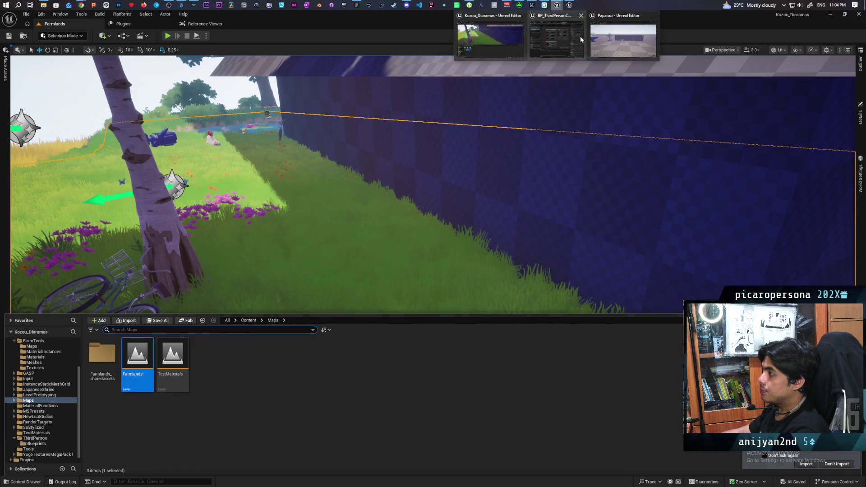
click(564, 42)
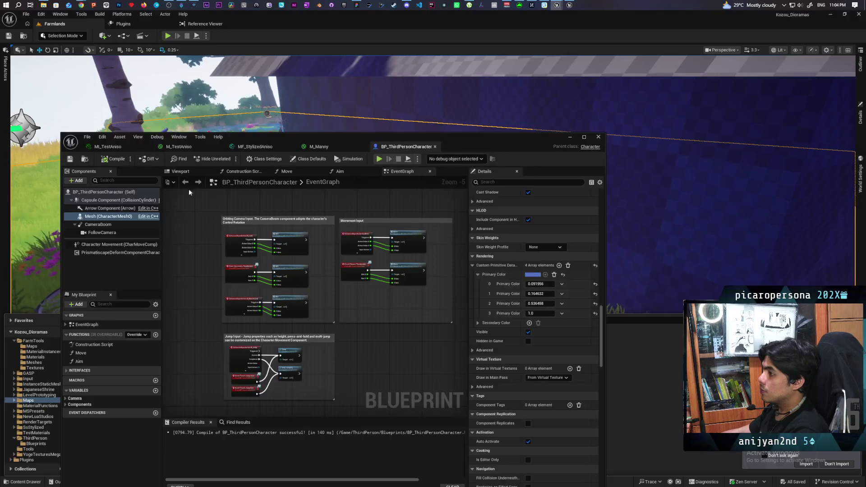
click(182, 172)
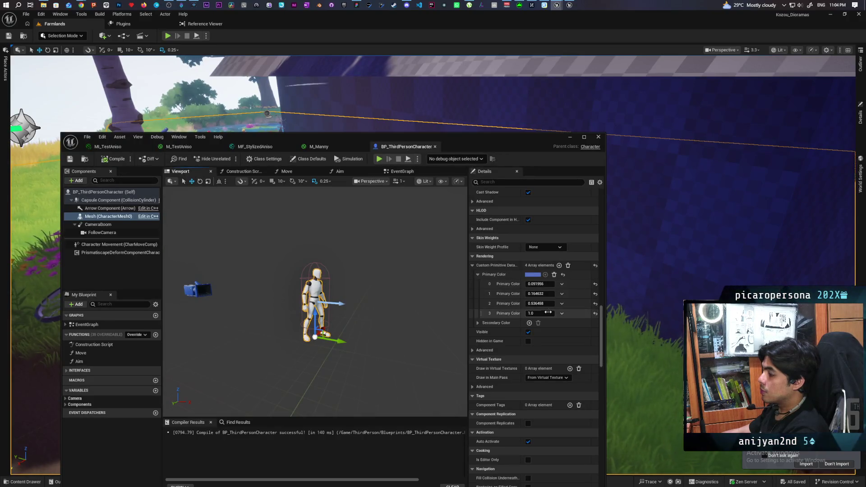
click(534, 275)
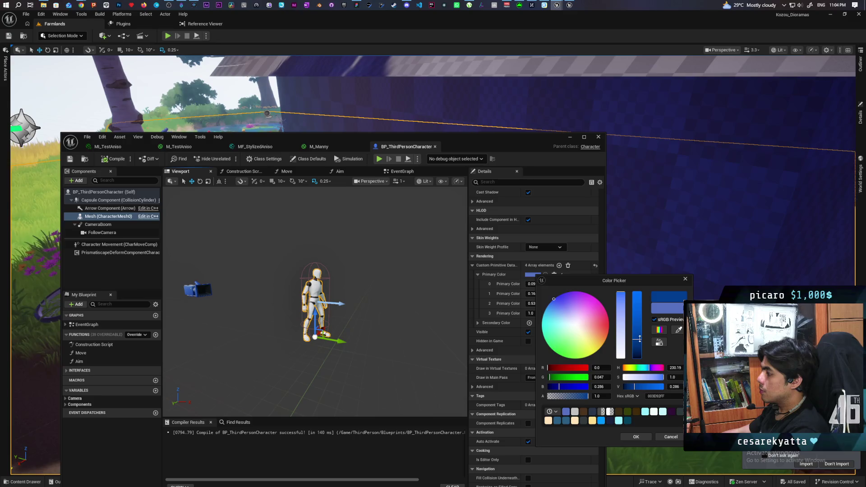
click(635, 436)
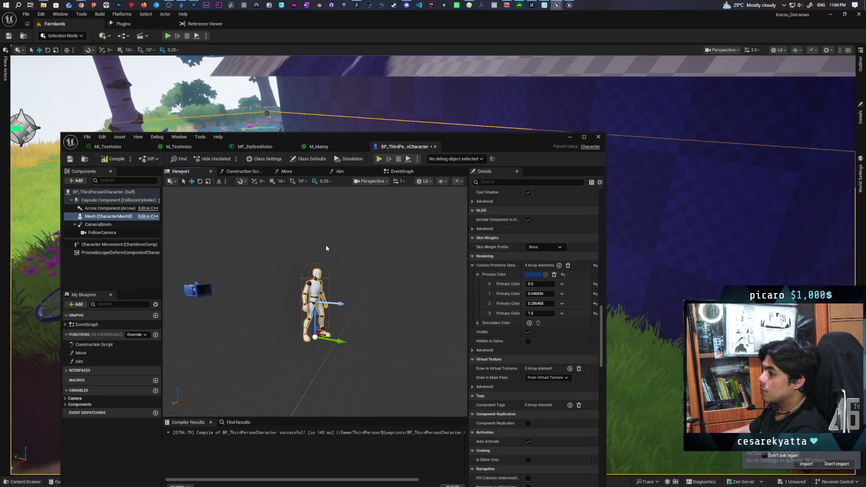
key(ctrl+s)
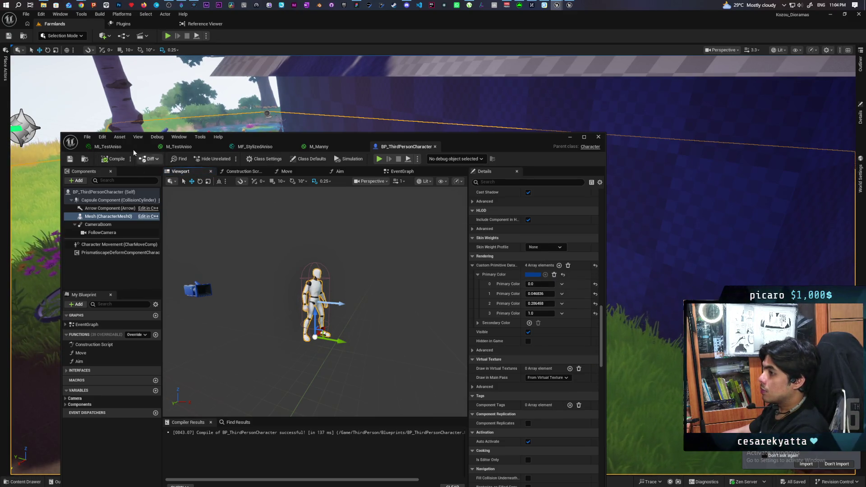
click(565, 137)
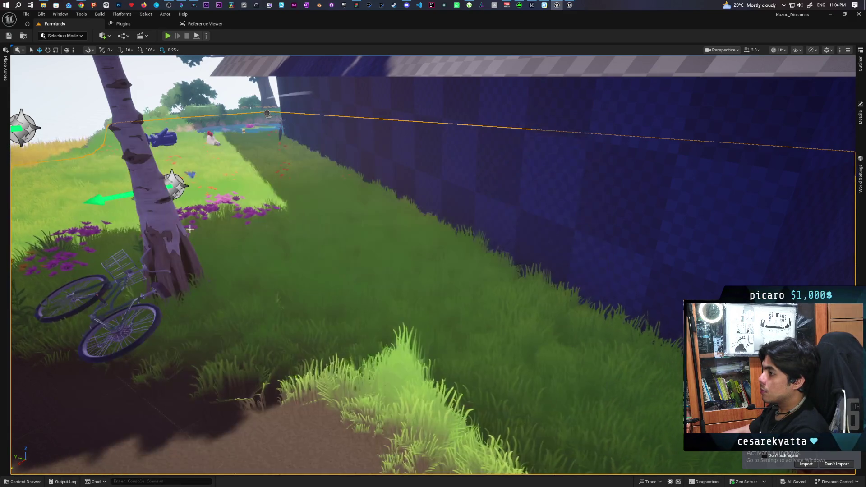
Play-test the deep-blue mannequin, running through the pond, past the house and vegetable garden
right_click(259, 200)
click(295, 424)
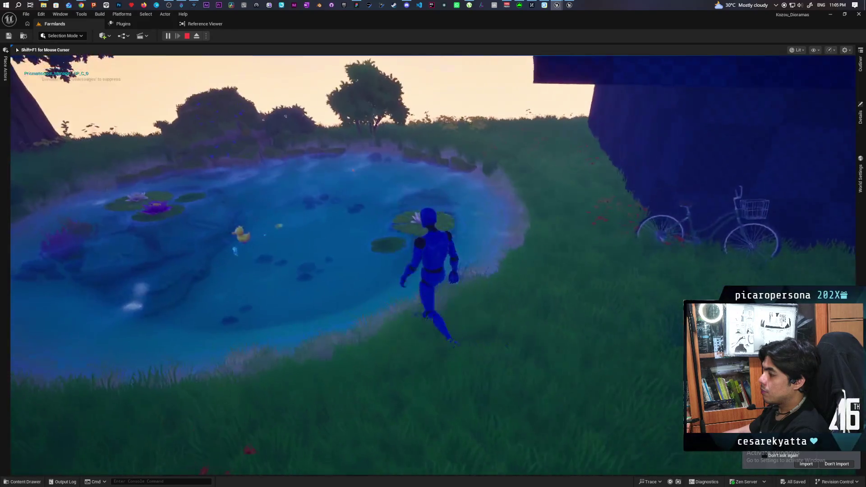
key(w)
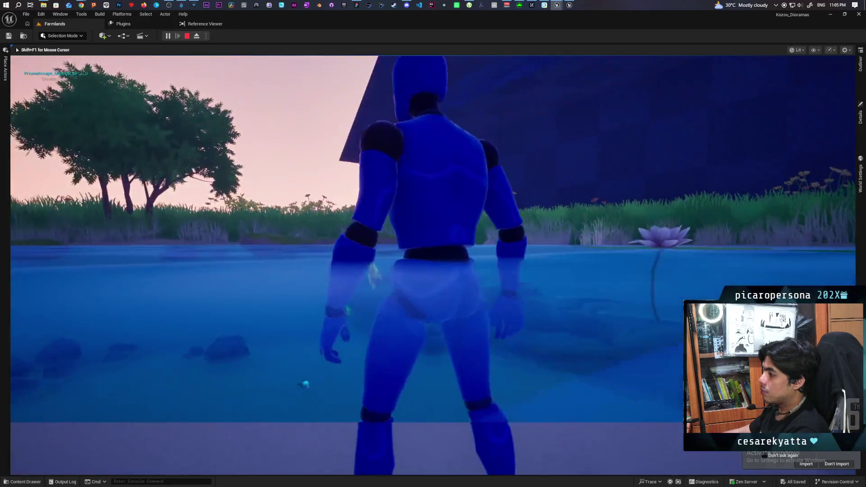
key(w)
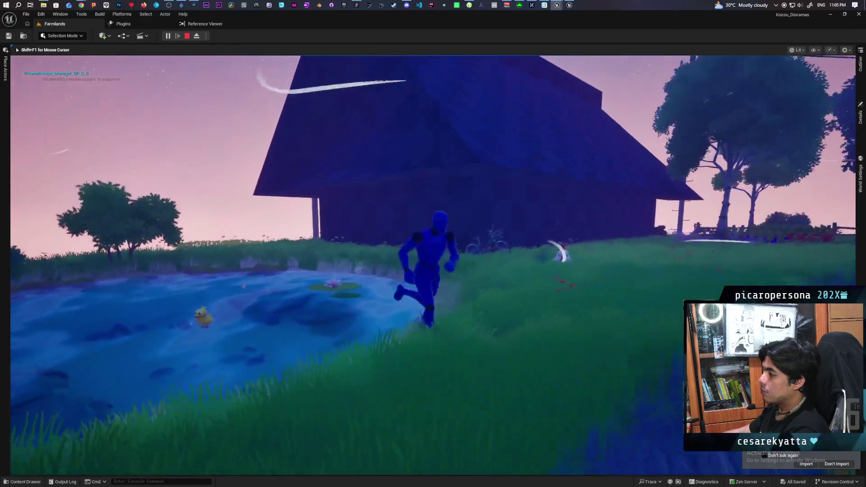
key(w)
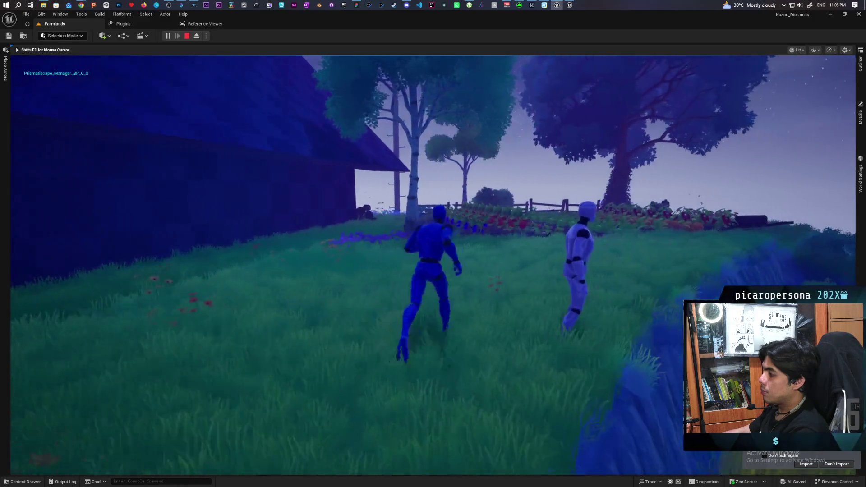
key(w)
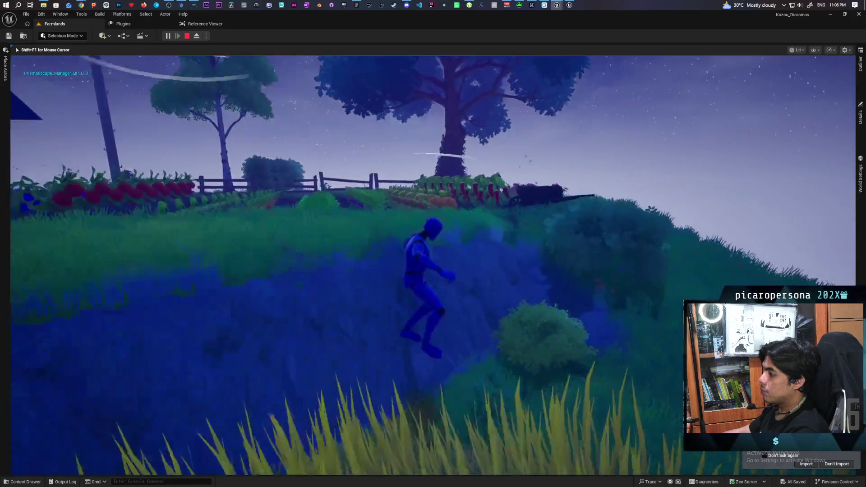
key(w)
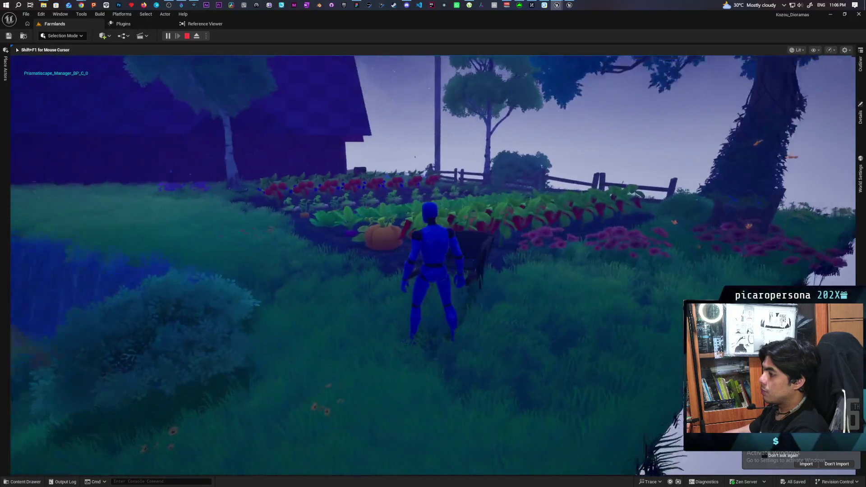
key(w)
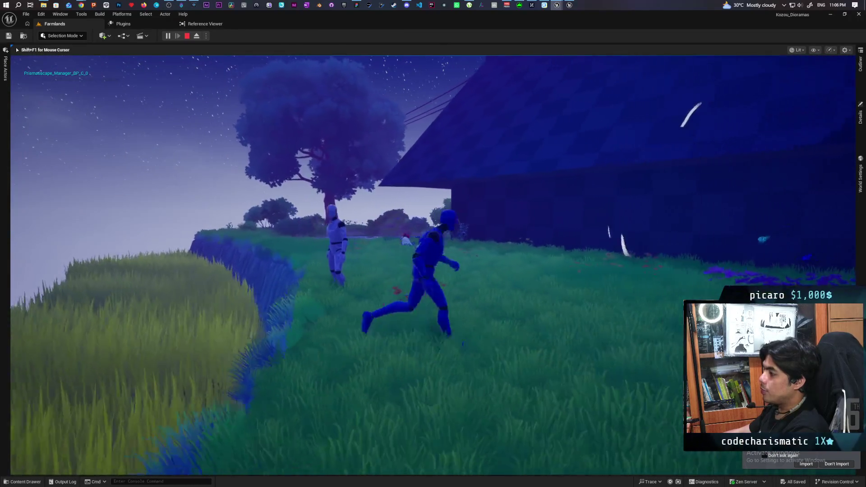
key(w)
key(w)
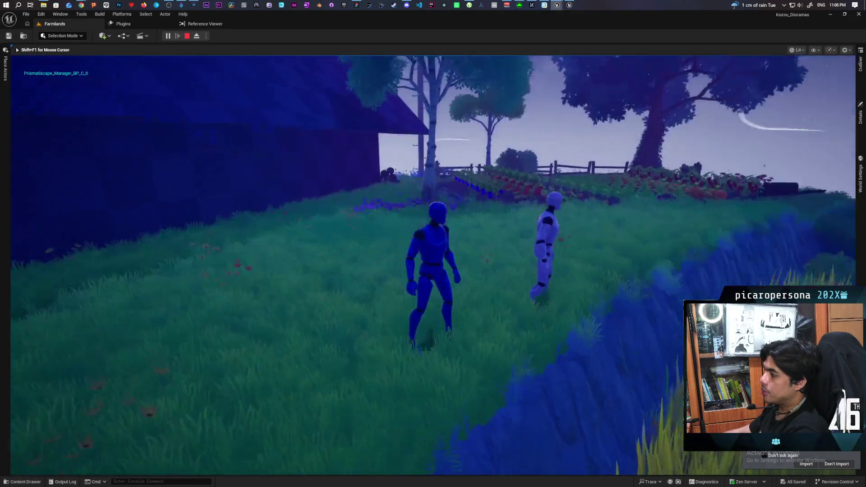
key(Escape)
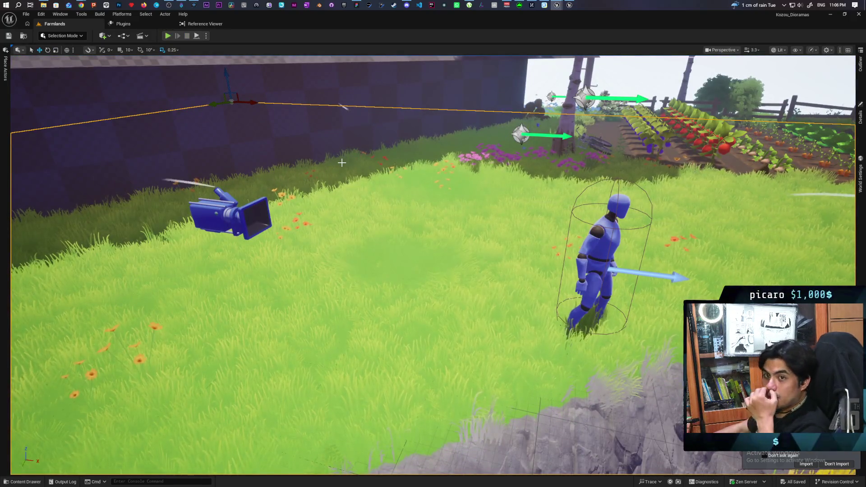
Switch to Twitch, open a followed streamer's channel, and expand Followed Channels with Show More
mouse_move(81, 6)
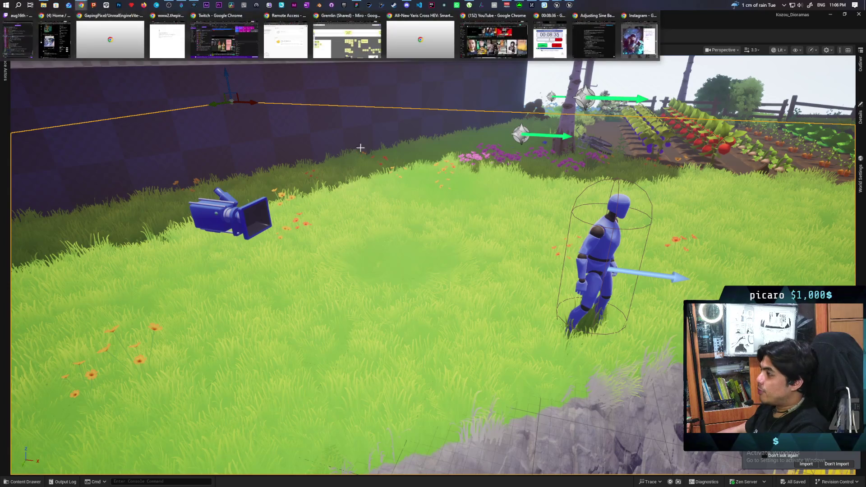
click(240, 47)
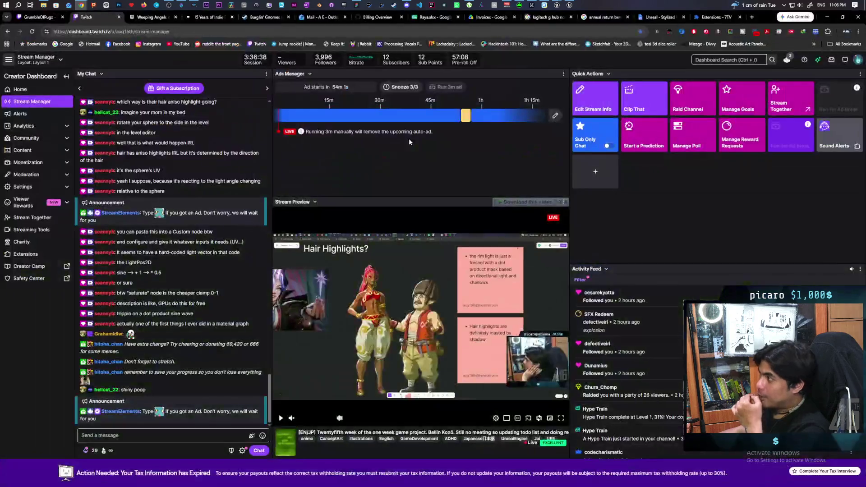
click(36, 18)
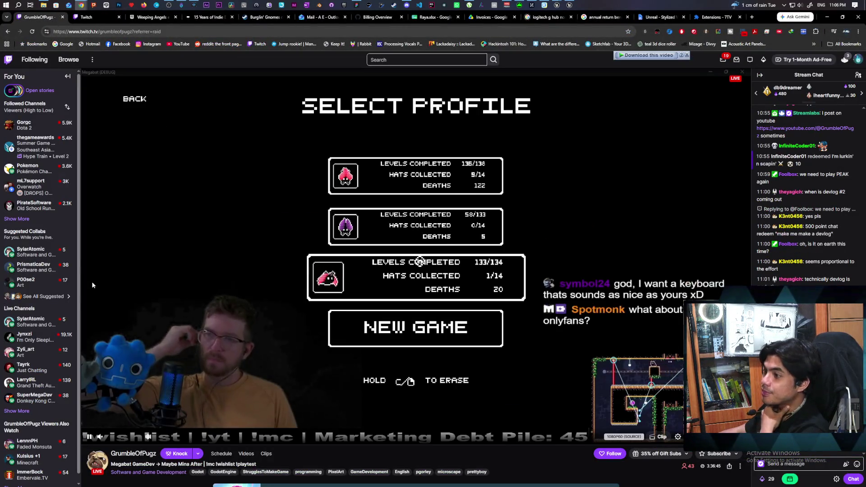
click(19, 220)
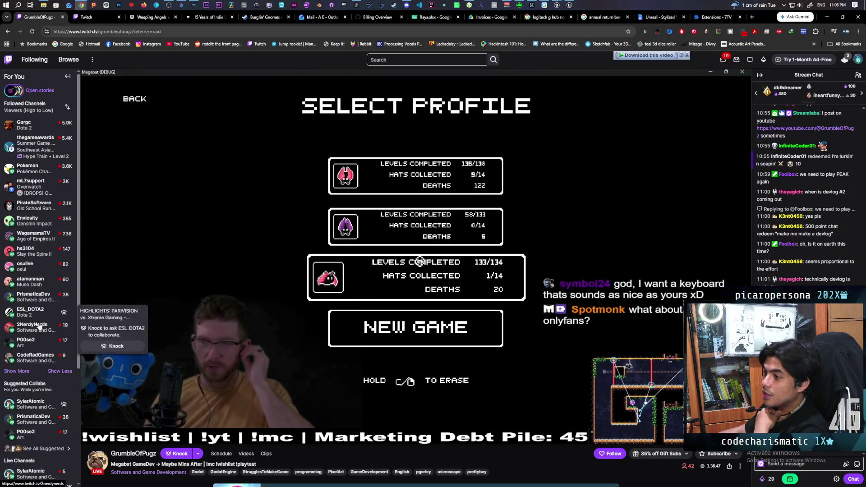
scroll(43, 311, down, 2)
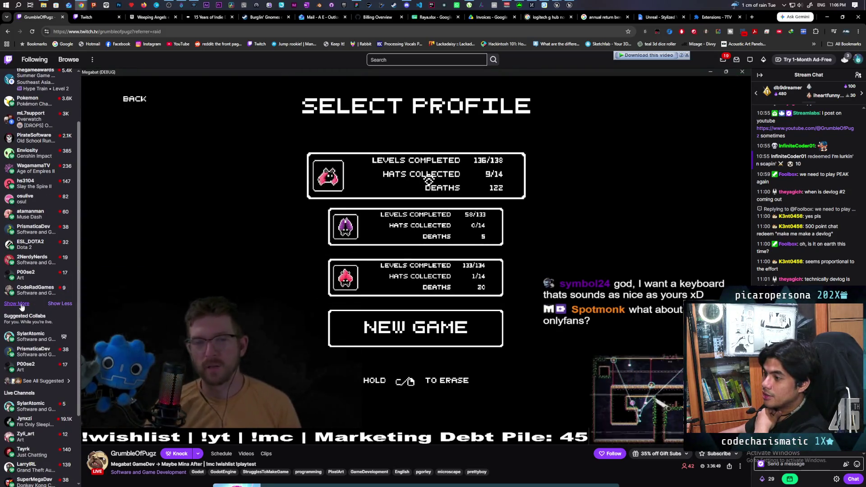
click(25, 303)
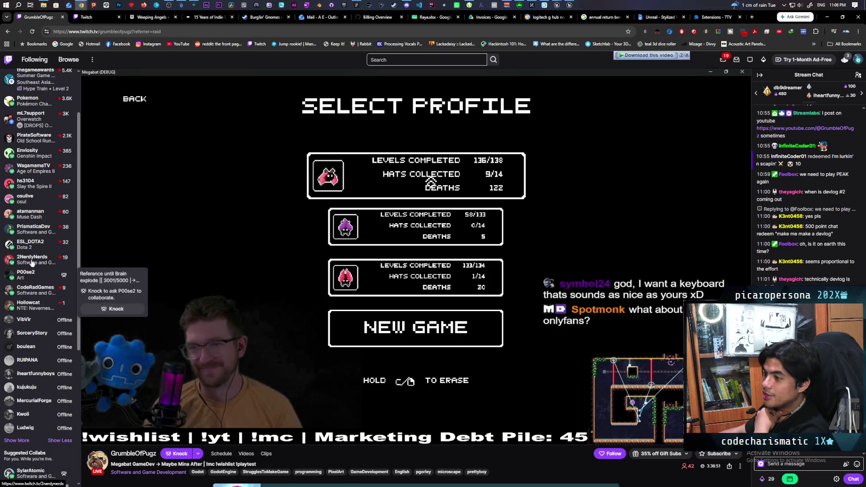